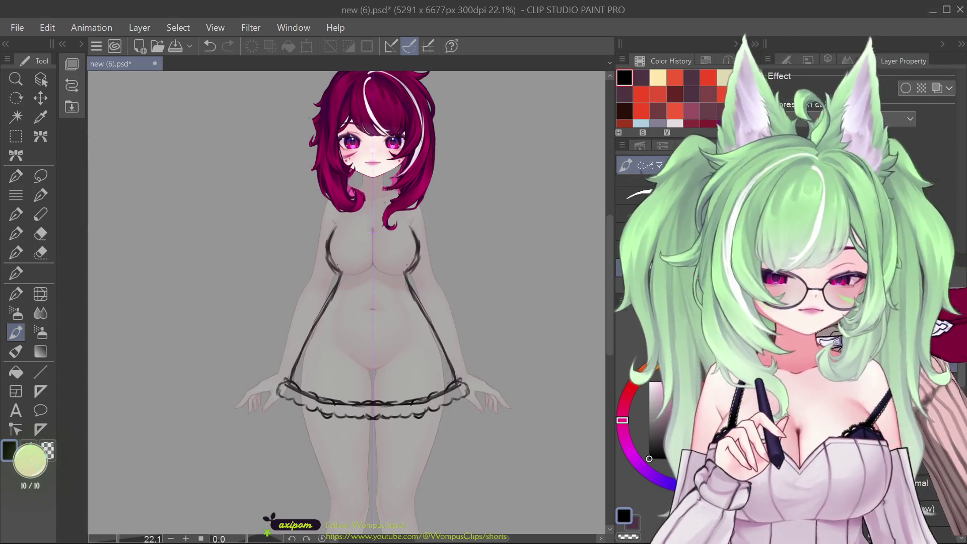
# - Scroll the Layer palette down to the capelet-and-skirt outfit sketch layer to show it over the body
pyautogui.scroll(-5, 956, 421)
pyautogui.scroll(-1, 956, 421)
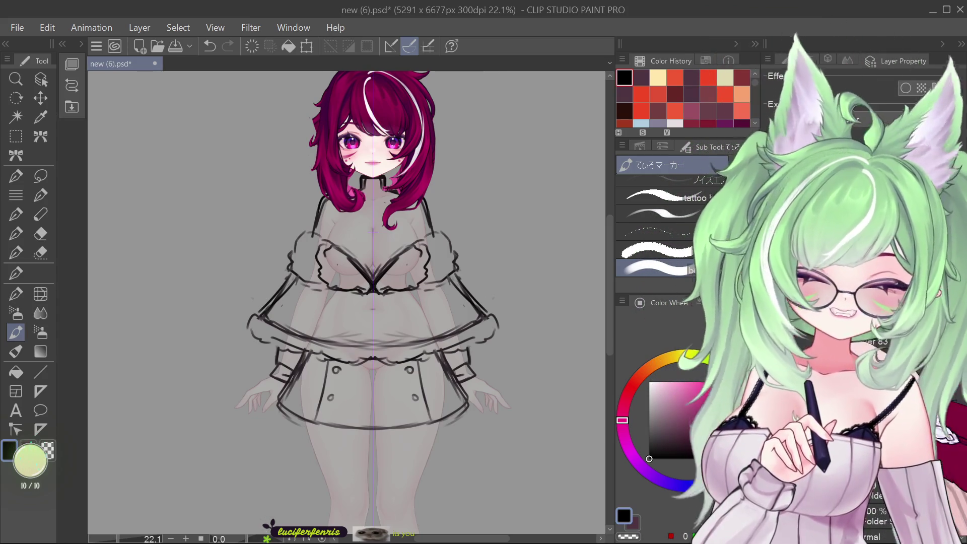
# - Shift the canvas to reveal the top of the hair and ahoge, and undo the last stroke
pyautogui.scroll(2, 605, 261)
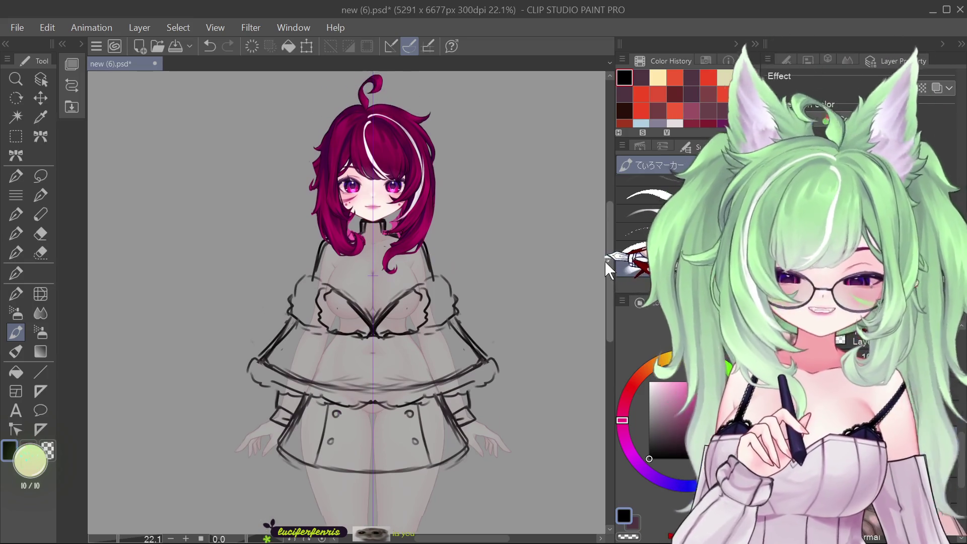
pyautogui.scroll(1, 601, 309)
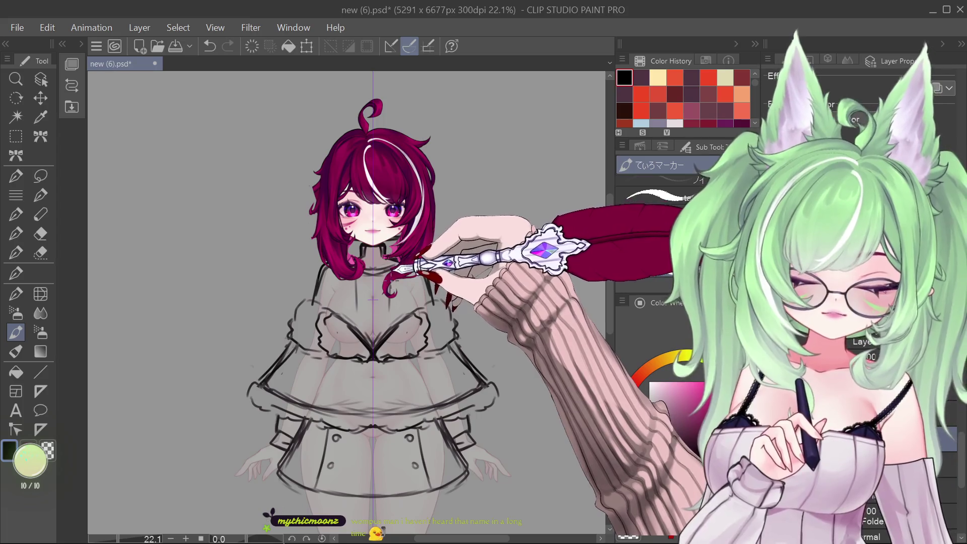
pyautogui.hotkey('ctrl', 'z')
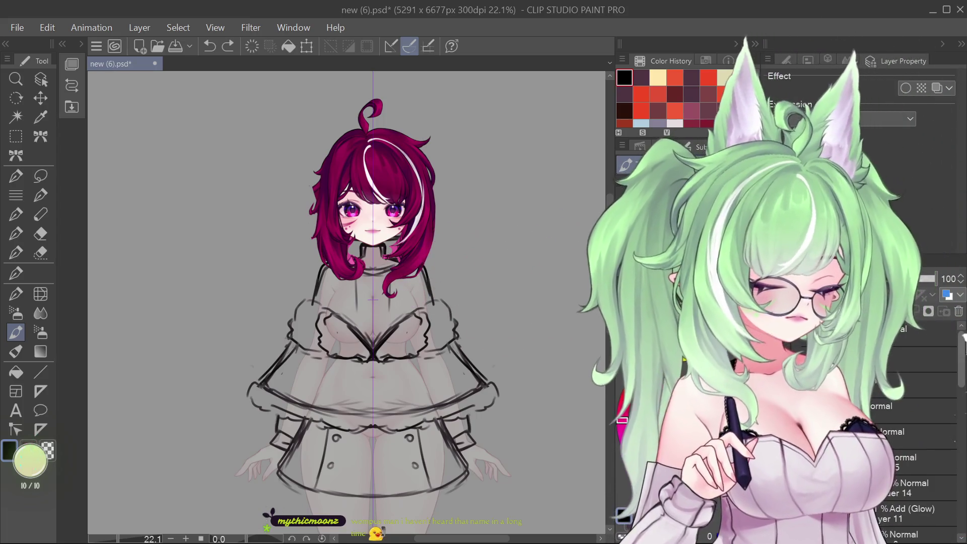
# - Deselect, check the body under the clothing sketch, then draw a centre-front line down the torso
pyautogui.hotkey('ctrl', 'd')
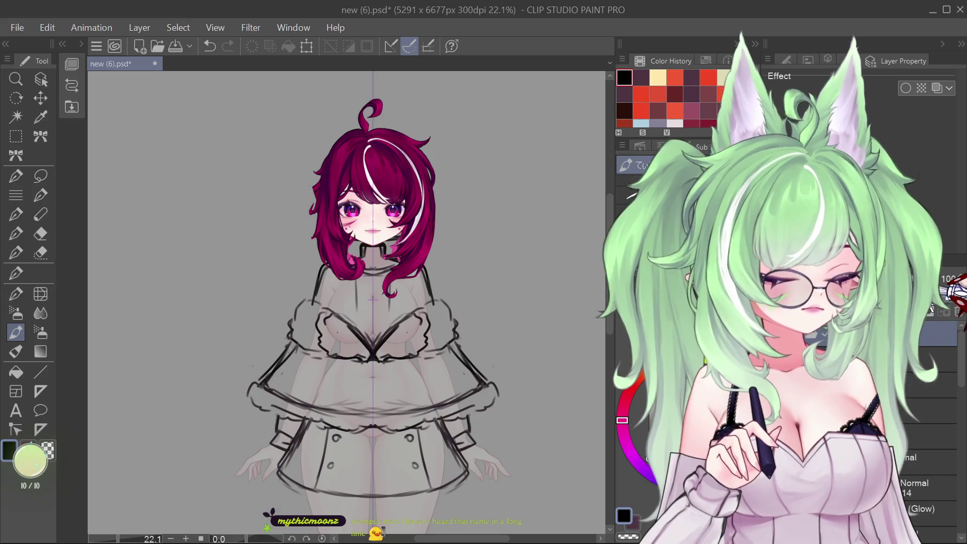
pyautogui.scroll(1, 938, 463)
pyautogui.click(930, 445)
pyautogui.click(930, 445)
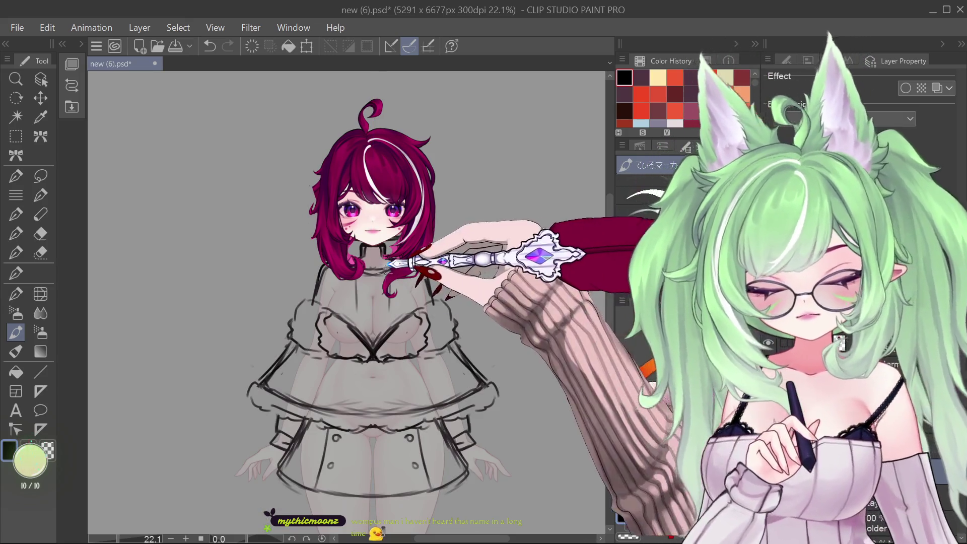
pyautogui.moveTo(388, 305); pyautogui.dragTo(388, 403)
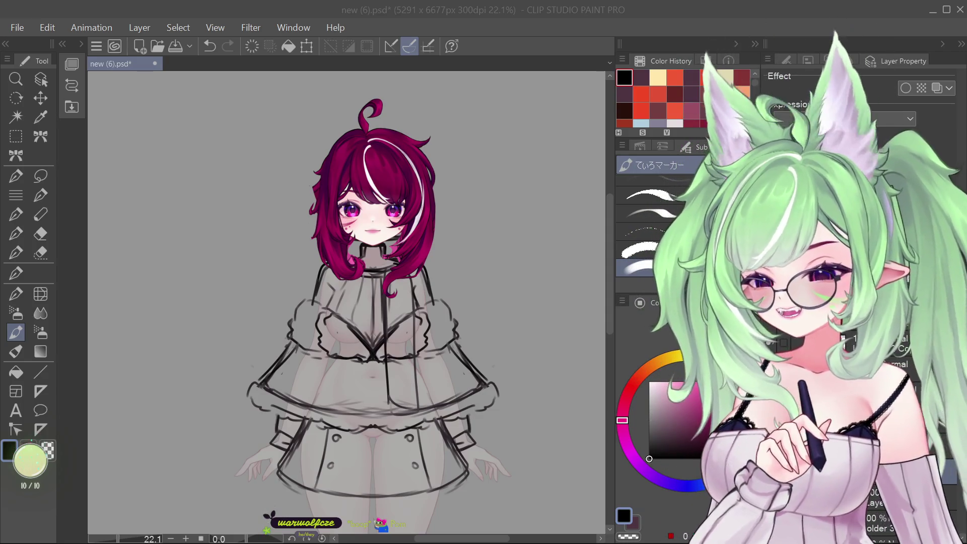
# - Sketch toggle fastener marks along the capelet's centre-front line with the marker pen
pyautogui.scroll(-3, 607, 272)
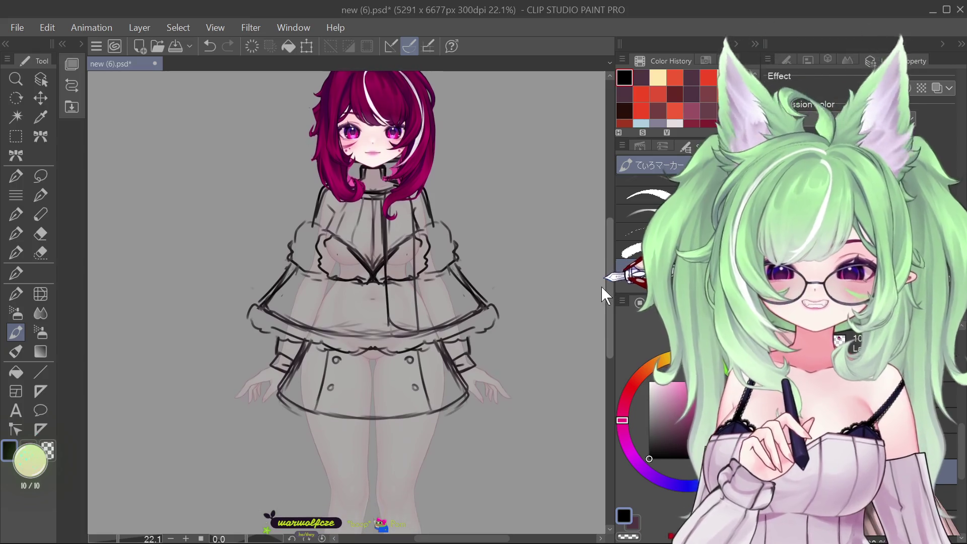
pyautogui.scroll(-1, 600, 286)
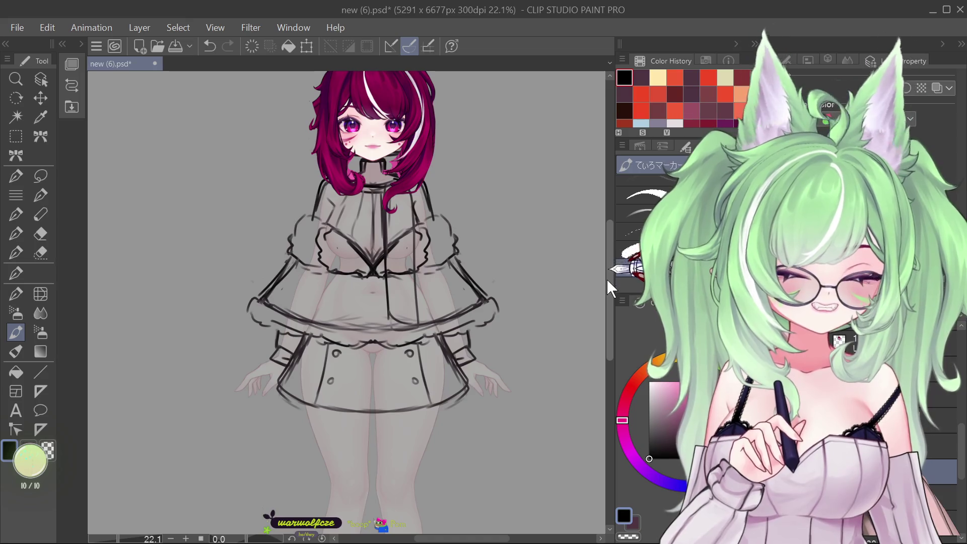
pyautogui.scroll(1, 606, 270)
pyautogui.scroll(1, 604, 275)
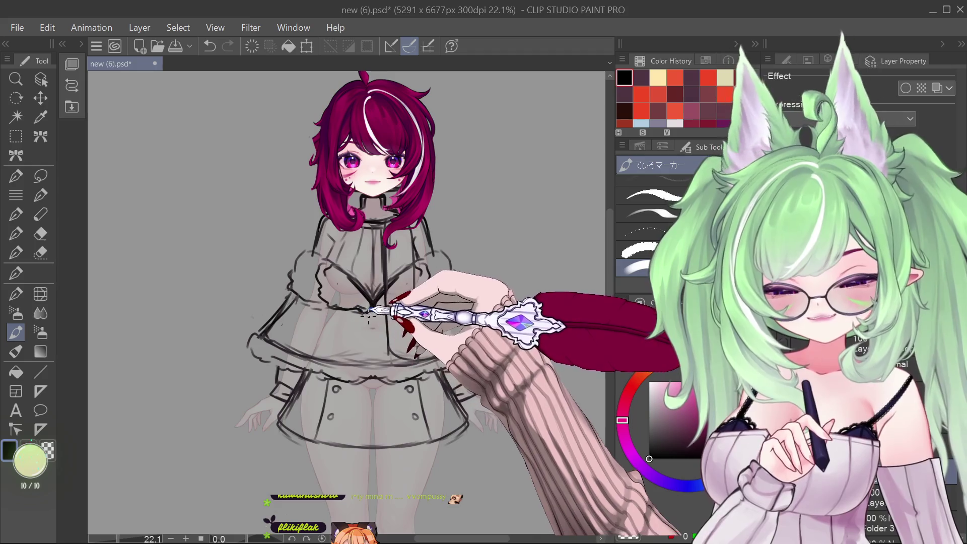
pyautogui.moveTo(377, 316); pyautogui.dragTo(373, 340)
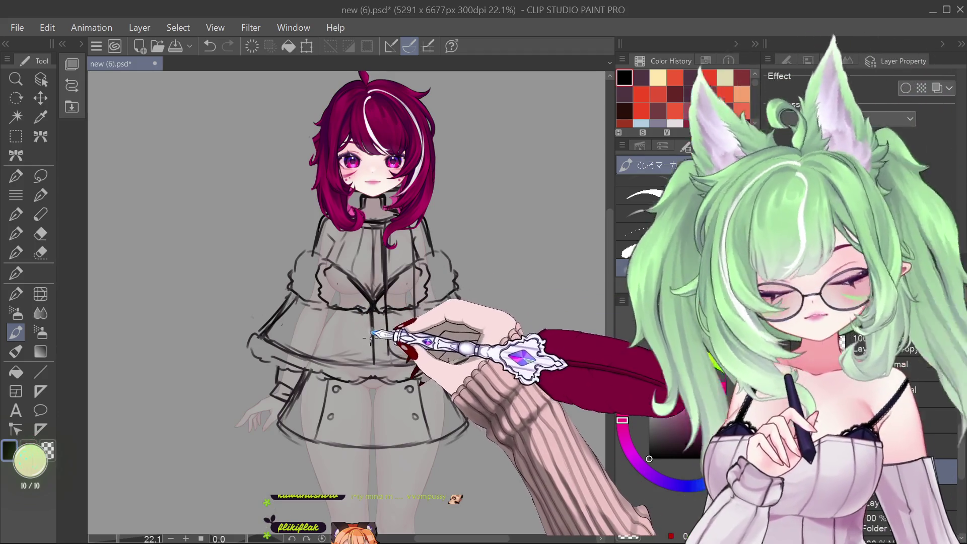
pyautogui.click(364, 323)
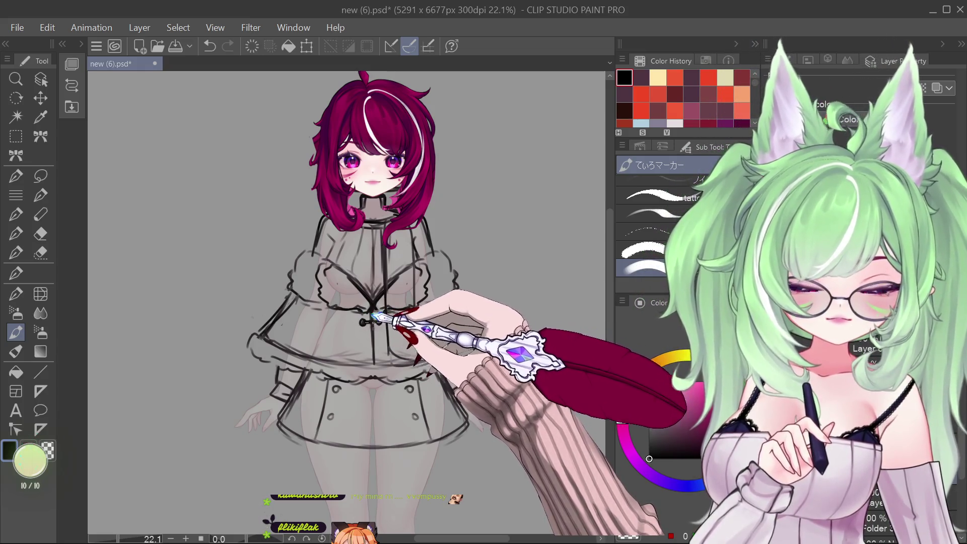
pyautogui.moveTo(364, 322); pyautogui.dragTo(380, 322)
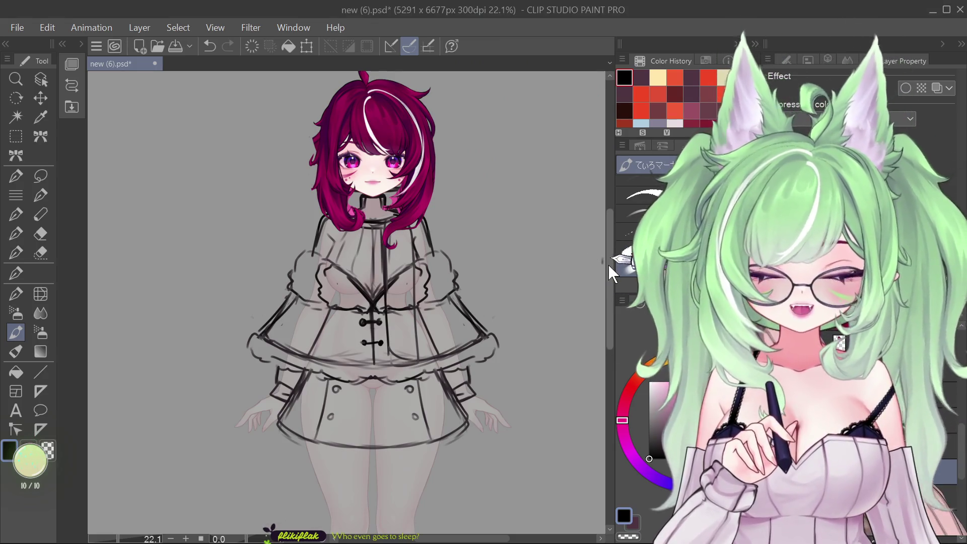
# - Nudge the outfit sketch up beneath the head and move the canvas down to the legs
pyautogui.hotkey('ctrl', 'z')
pyautogui.hotkey('ctrl', 'z')
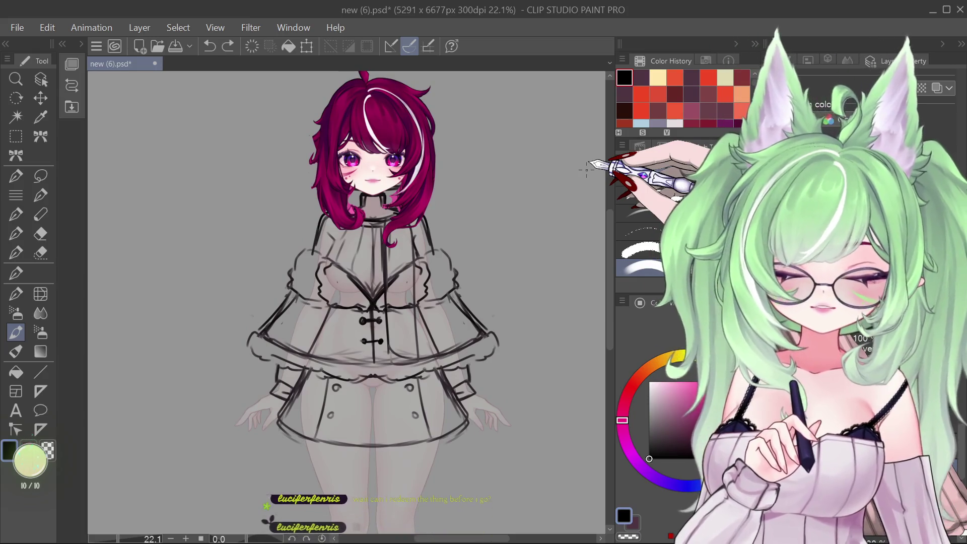
pyautogui.moveTo(609, 252)
pyautogui.mouseDown()
pyautogui.moveTo(588, 358)
pyautogui.moveTo(589, 346)
pyautogui.mouseUp()
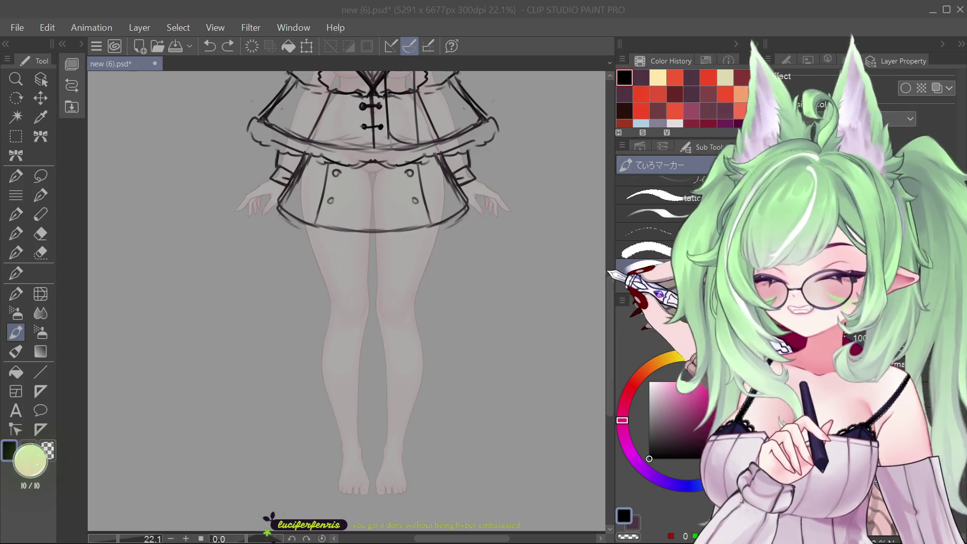
# - Draw a vertical centre guide down the canvas and sketch a first line on the left leg
pyautogui.scroll(-2, 609, 311)
pyautogui.scroll(2, 607, 312)
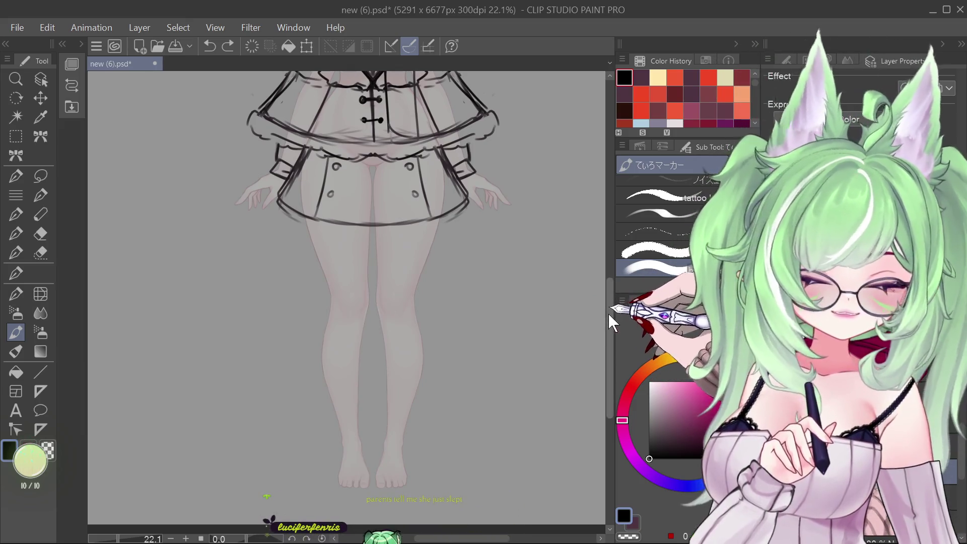
pyautogui.scroll(-2, 607, 323)
pyautogui.scroll(1, 605, 321)
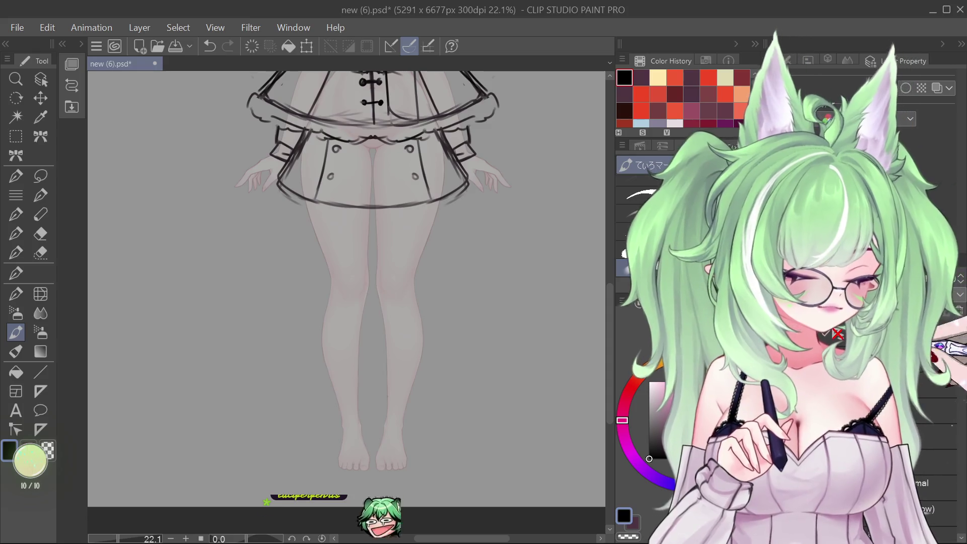
pyautogui.moveTo(372, 75); pyautogui.dragTo(373, 504)
pyautogui.click(773, 397)
pyautogui.click(773, 398)
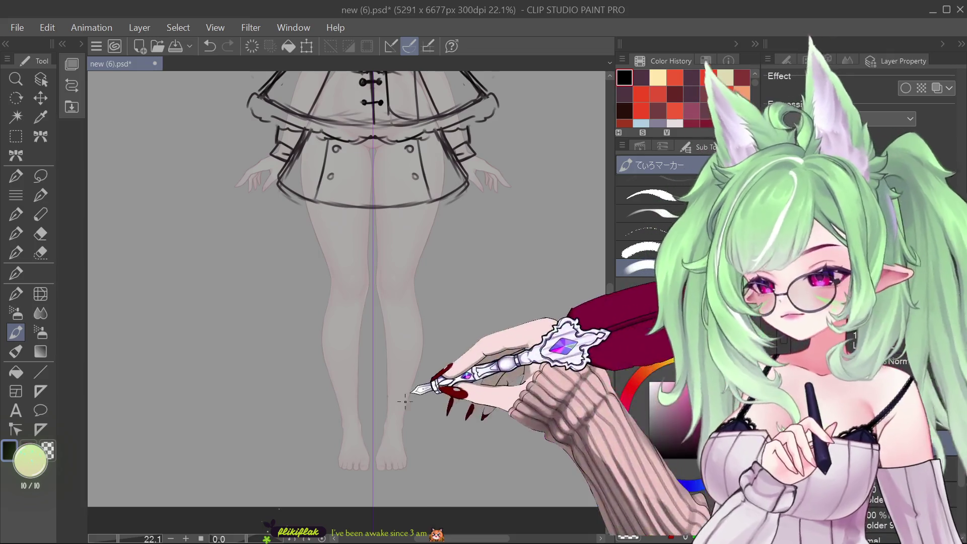
pyautogui.moveTo(359, 399)
pyautogui.mouseDown()
pyautogui.moveTo(353, 410)
pyautogui.moveTo(391, 408)
pyautogui.mouseUp()
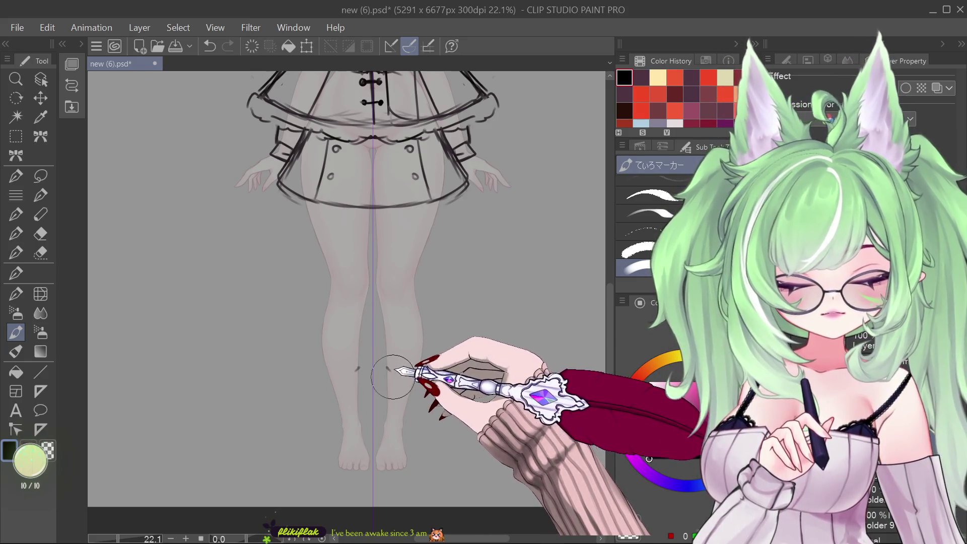
# - Sketch ruffled boot cuffs, shafts and a sole, then undo the boots back to bare feet
pyautogui.moveTo(351, 379); pyautogui.dragTo(359, 374)
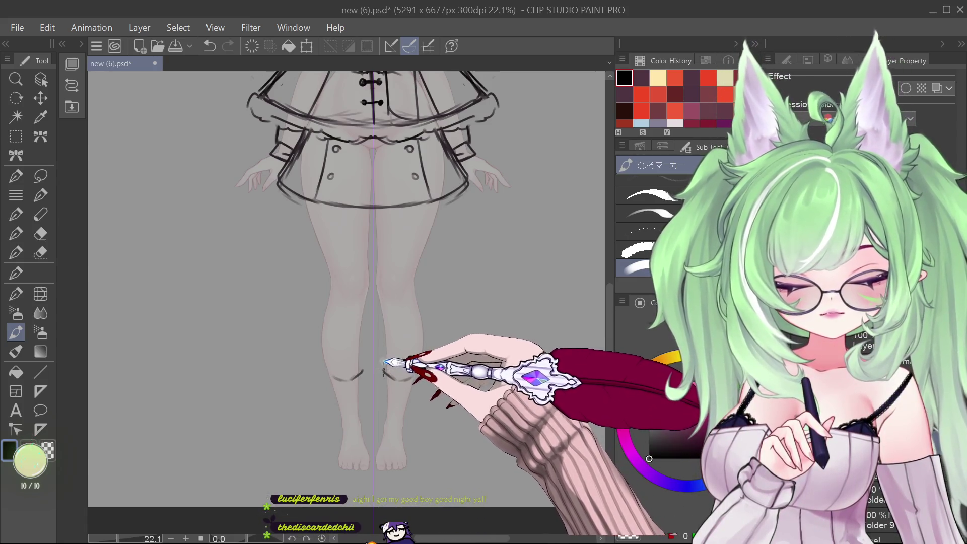
pyautogui.moveTo(327, 370); pyautogui.dragTo(355, 373)
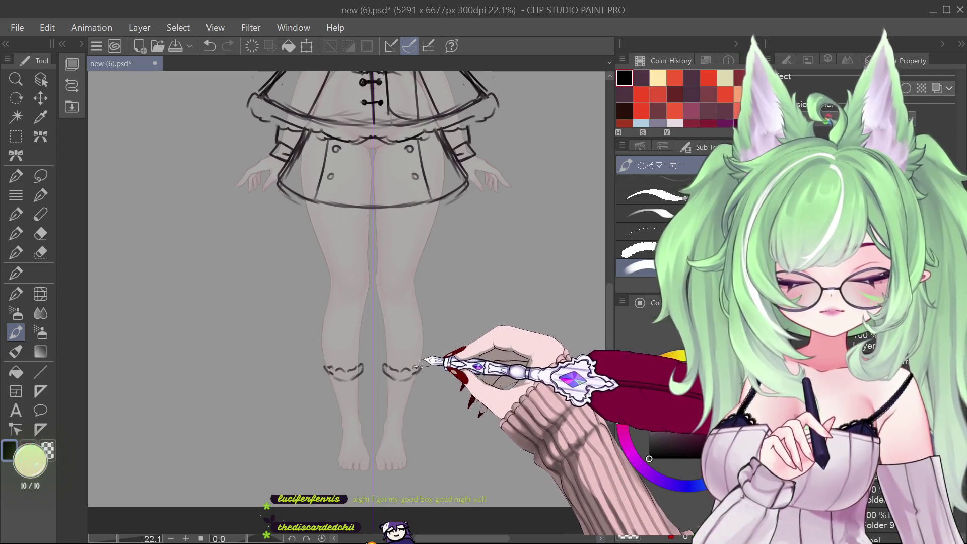
pyautogui.moveTo(381, 364); pyautogui.dragTo(421, 367)
pyautogui.moveTo(362, 377)
pyautogui.mouseDown()
pyautogui.moveTo(360, 413)
pyautogui.moveTo(385, 410)
pyautogui.mouseUp()
pyautogui.moveTo(385, 370)
pyautogui.mouseDown()
pyautogui.moveTo(373, 458)
pyautogui.moveTo(378, 471)
pyautogui.moveTo(406, 457)
pyautogui.mouseUp()
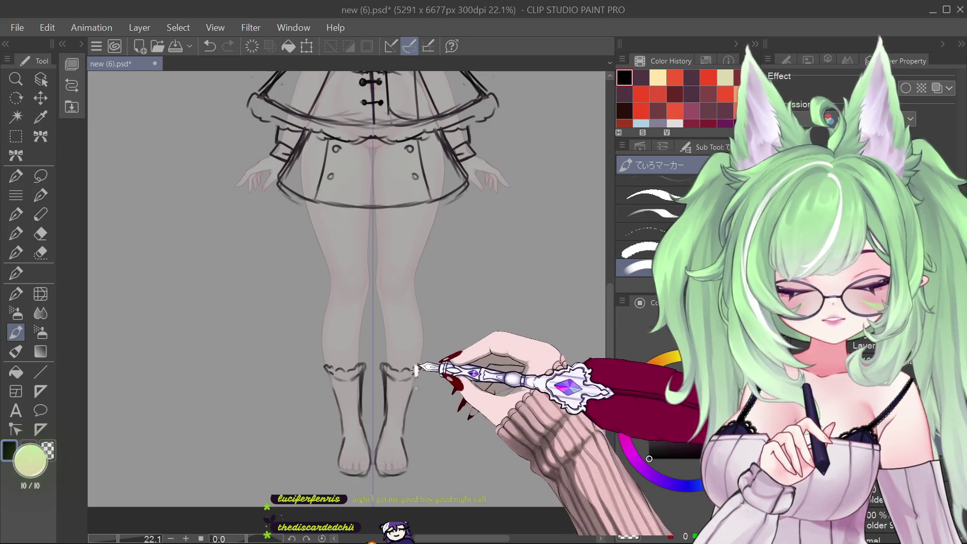
pyautogui.moveTo(609, 307); pyautogui.dragTo(608, 333)
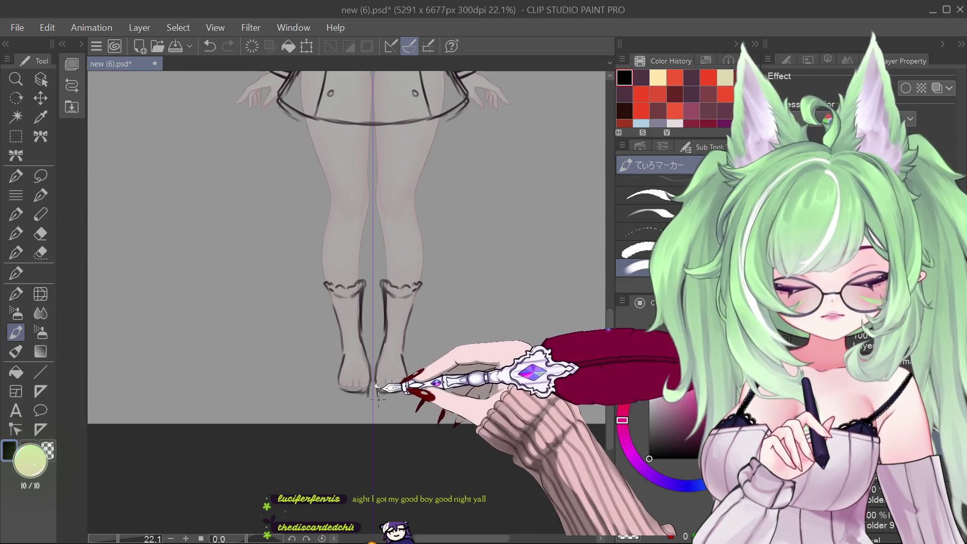
pyautogui.moveTo(345, 399); pyautogui.dragTo(403, 401)
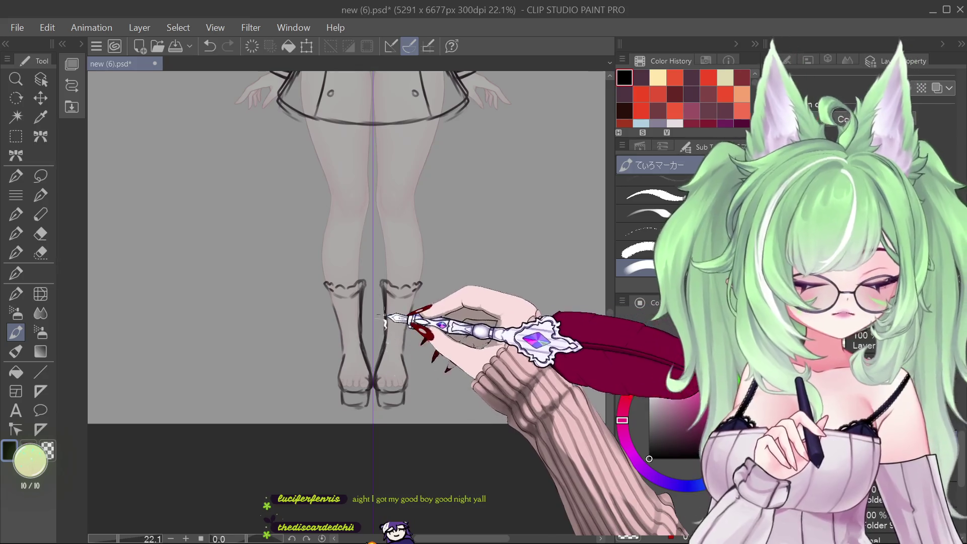
pyautogui.scroll(2, 574, 356)
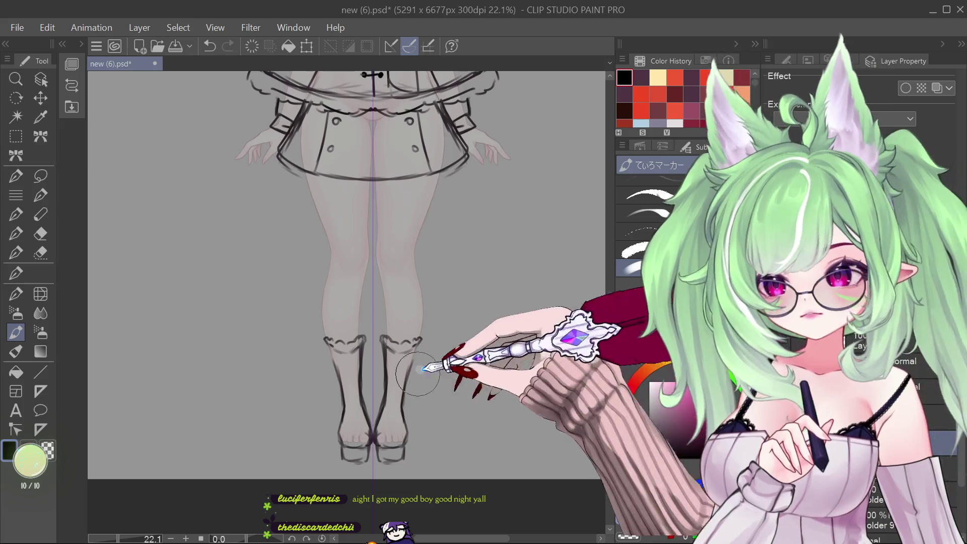
pyautogui.hotkey('ctrl', 'z')
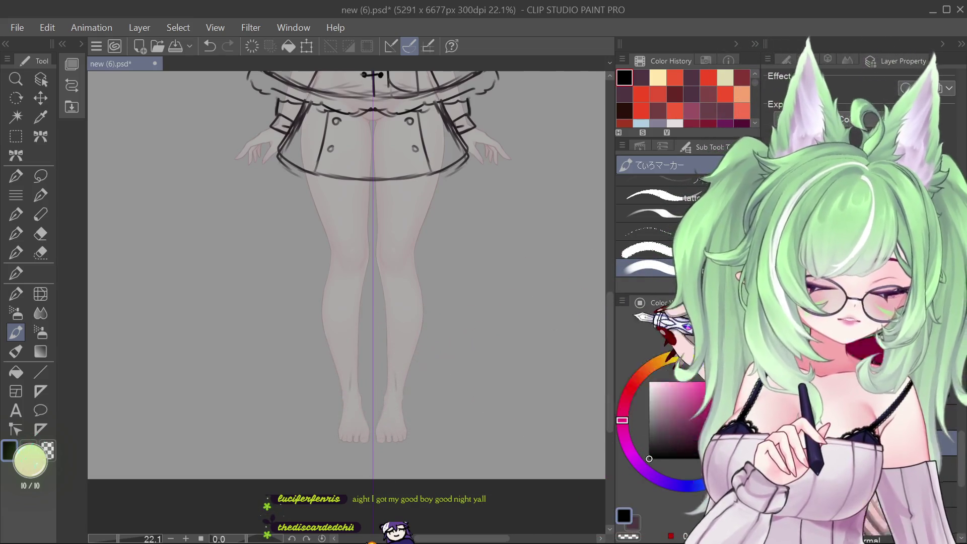
# - Reselect the sketch layer and pan the canvas down to show the legs and feet
pyautogui.moveTo(607, 315); pyautogui.dragTo(600, 227)
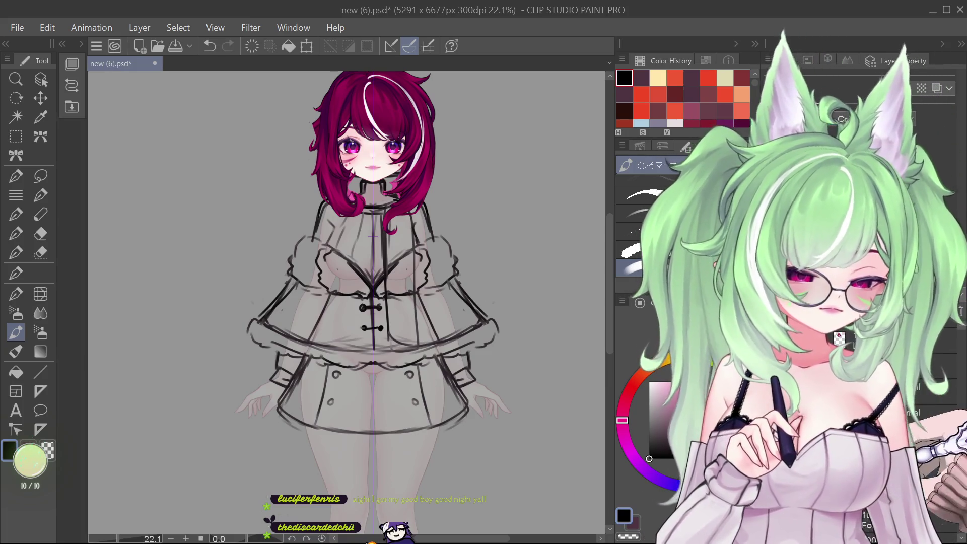
pyautogui.click(953, 451)
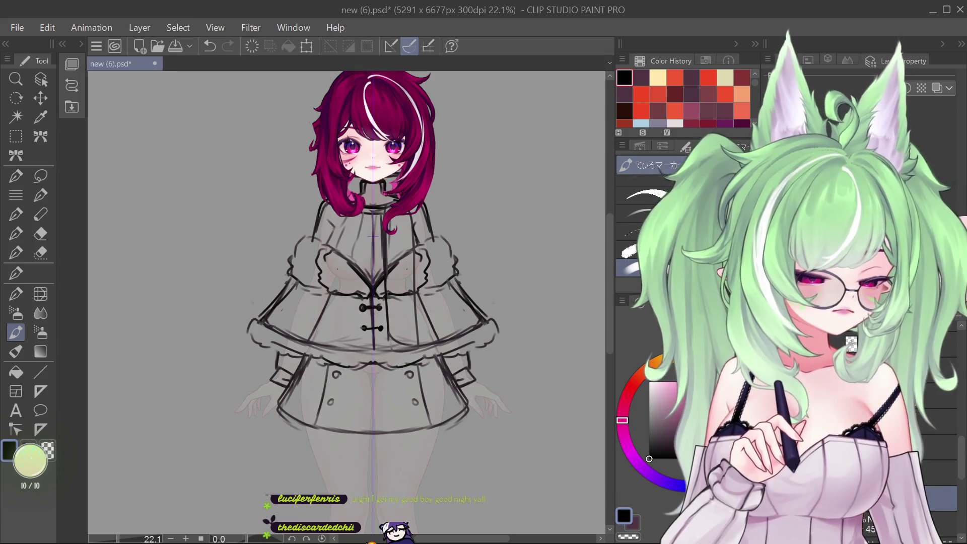
pyautogui.click(937, 428)
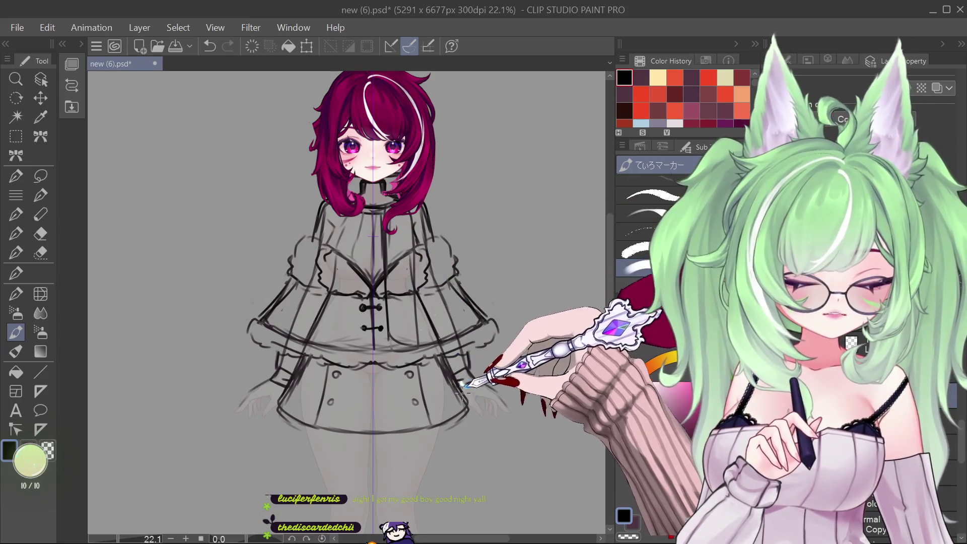
pyautogui.moveTo(610, 280); pyautogui.dragTo(593, 356)
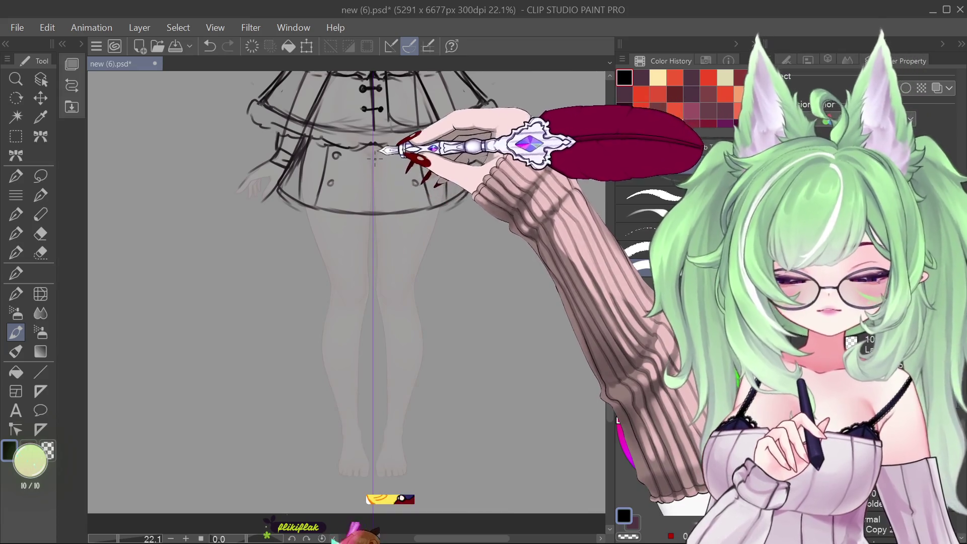
# - Ink darker contour lines down both legs from the thighs to the ankles and bare feet
pyautogui.moveTo(383, 248)
pyautogui.mouseDown()
pyautogui.moveTo(368, 282)
pyautogui.moveTo(378, 262)
pyautogui.moveTo(395, 316)
pyautogui.moveTo(403, 443)
pyautogui.mouseUp()
pyautogui.moveTo(347, 353); pyautogui.dragTo(343, 446)
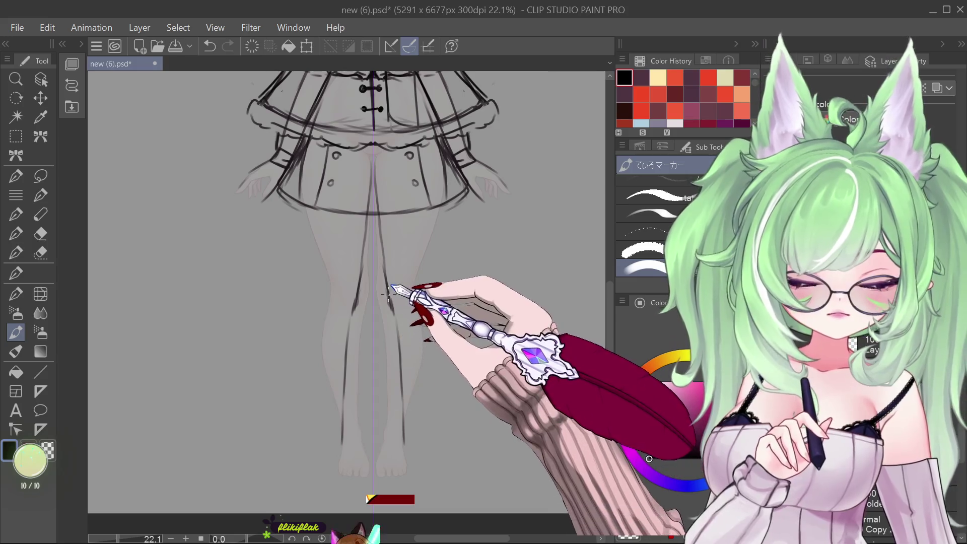
pyautogui.moveTo(358, 303); pyautogui.dragTo(351, 328)
pyautogui.moveTo(361, 284); pyautogui.dragTo(342, 388)
pyautogui.moveTo(328, 302); pyautogui.dragTo(320, 326)
pyautogui.moveTo(429, 322); pyautogui.dragTo(422, 443)
pyautogui.moveTo(352, 325); pyautogui.dragTo(337, 437)
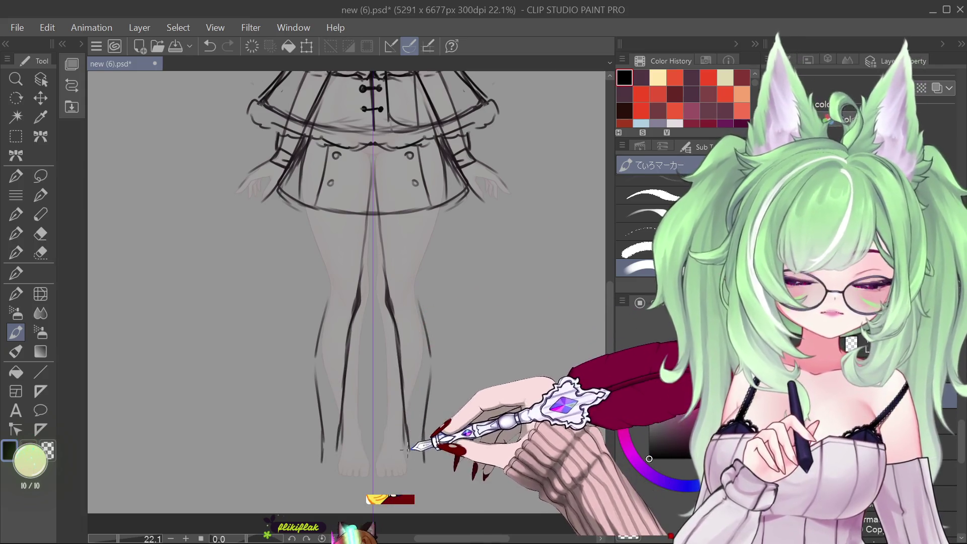
pyautogui.moveTo(343, 424)
pyautogui.mouseDown()
pyautogui.moveTo(340, 459)
pyautogui.moveTo(323, 484)
pyautogui.mouseUp()
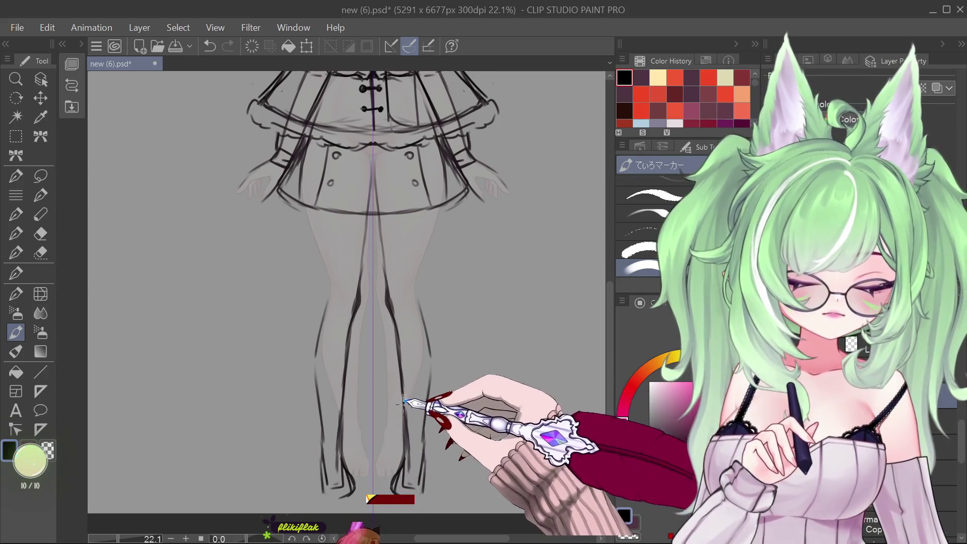
pyautogui.moveTo(320, 473); pyautogui.dragTo(317, 485)
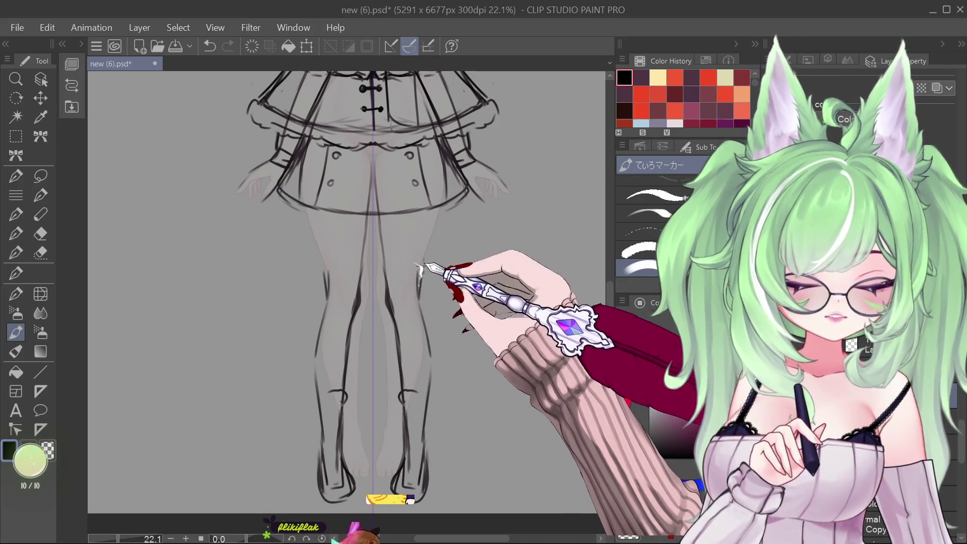
pyautogui.moveTo(428, 246); pyautogui.dragTo(436, 232)
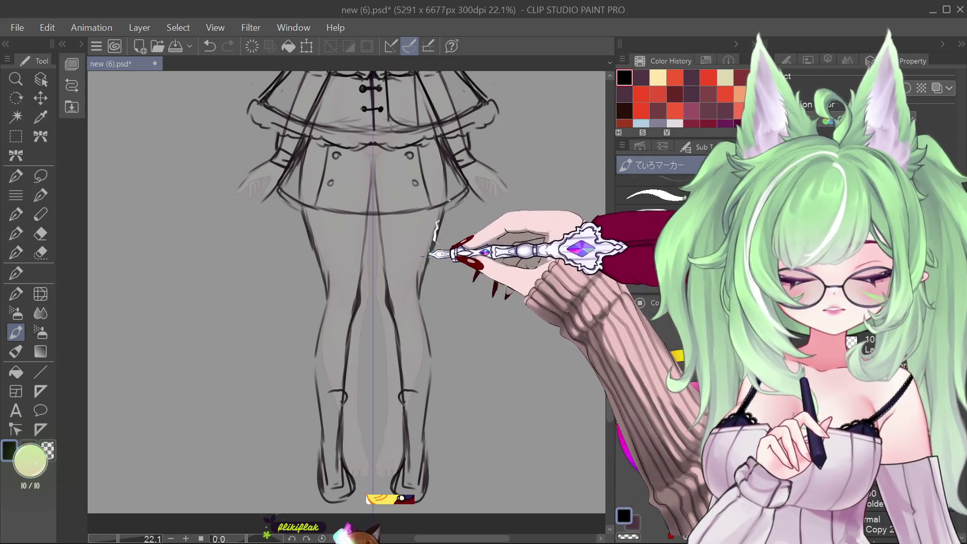
pyautogui.click(40, 294)
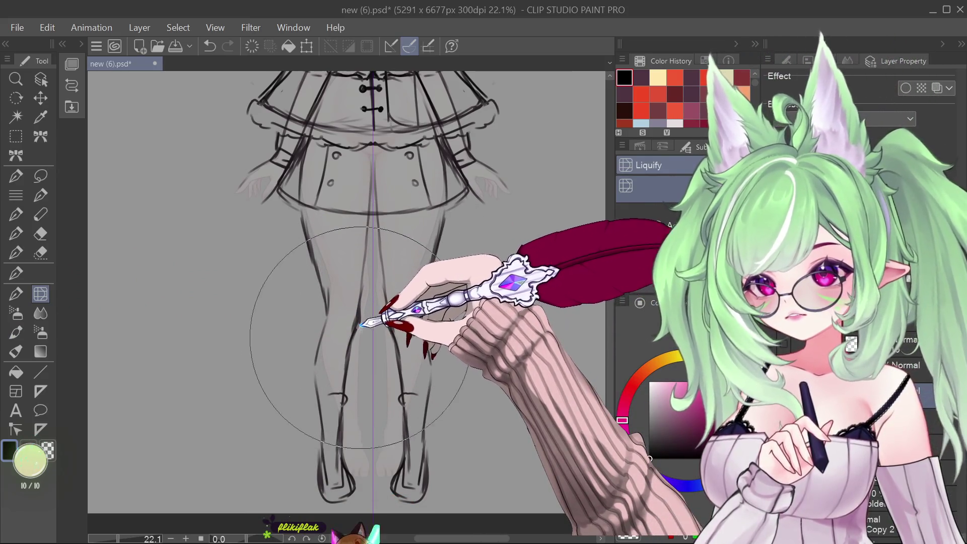
# - With the marker brush, add light boot strokes along the right leg and boot
pyautogui.click(18, 330)
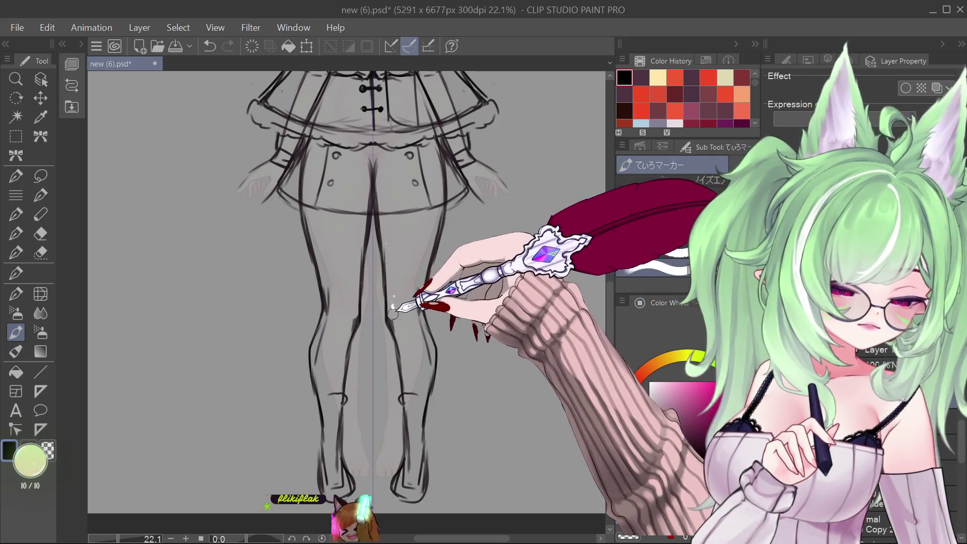
pyautogui.moveTo(412, 313); pyautogui.dragTo(421, 339)
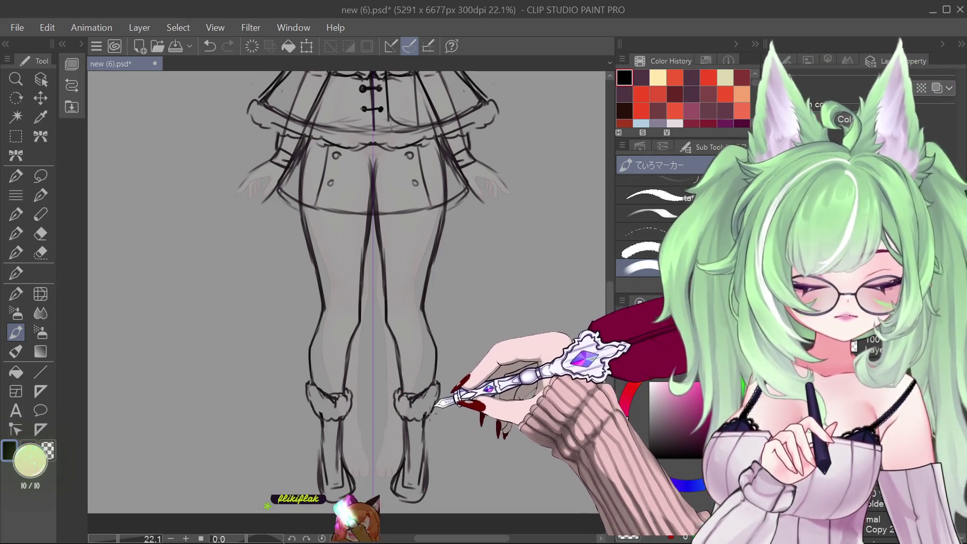
pyautogui.moveTo(419, 461); pyautogui.dragTo(421, 440)
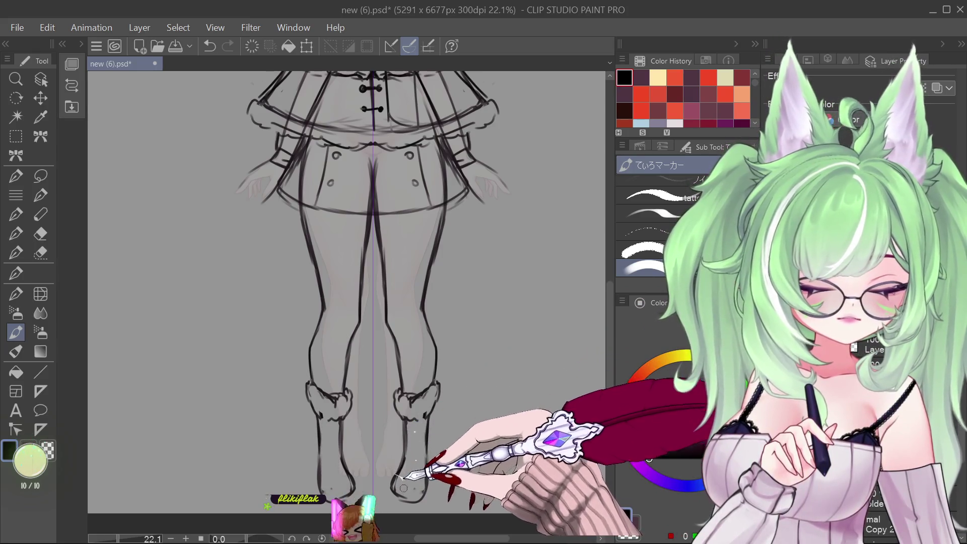
pyautogui.scroll(-3, 606, 331)
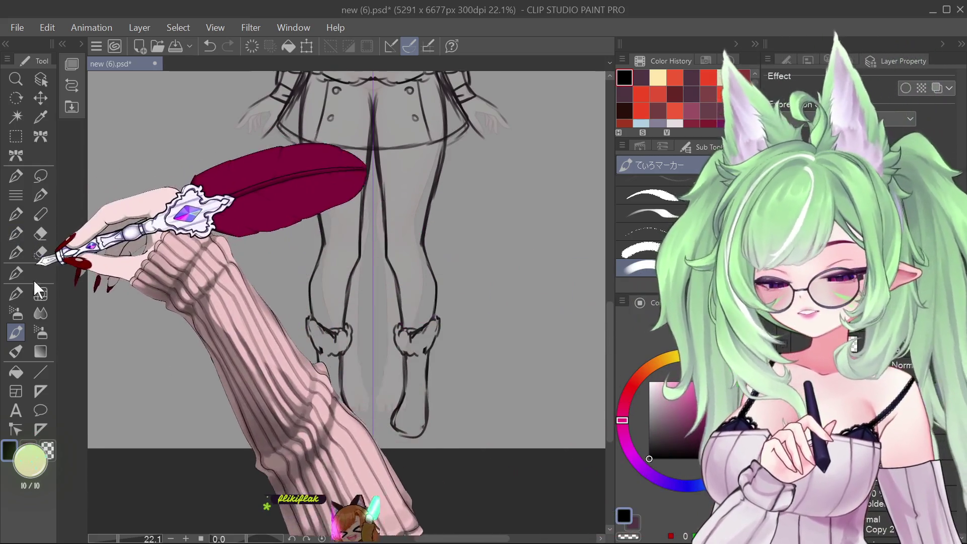
# - Use Liquify to push the feet and ankles slightly upward
pyautogui.click(40, 294)
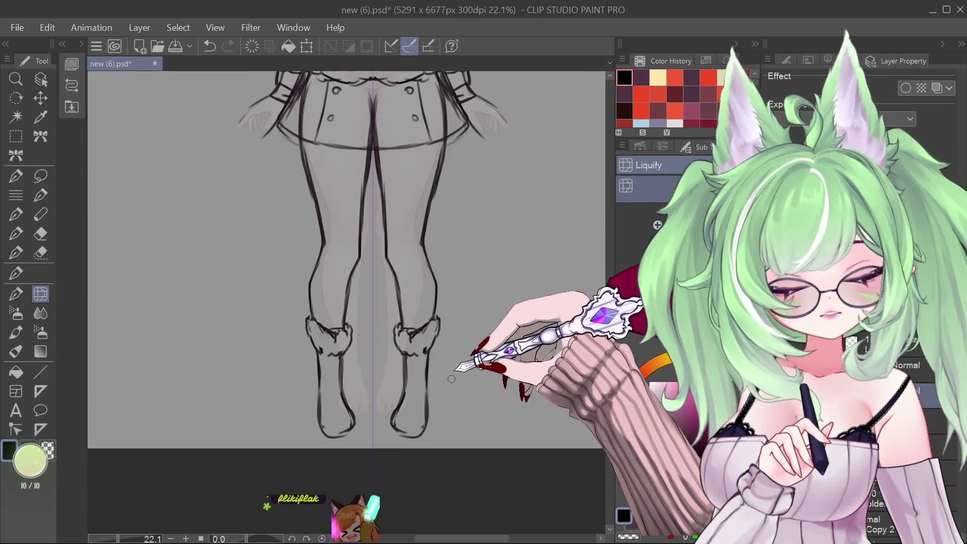
pyautogui.moveTo(443, 379)
pyautogui.mouseDown()
pyautogui.moveTo(410, 403)
pyautogui.moveTo(418, 383)
pyautogui.mouseUp()
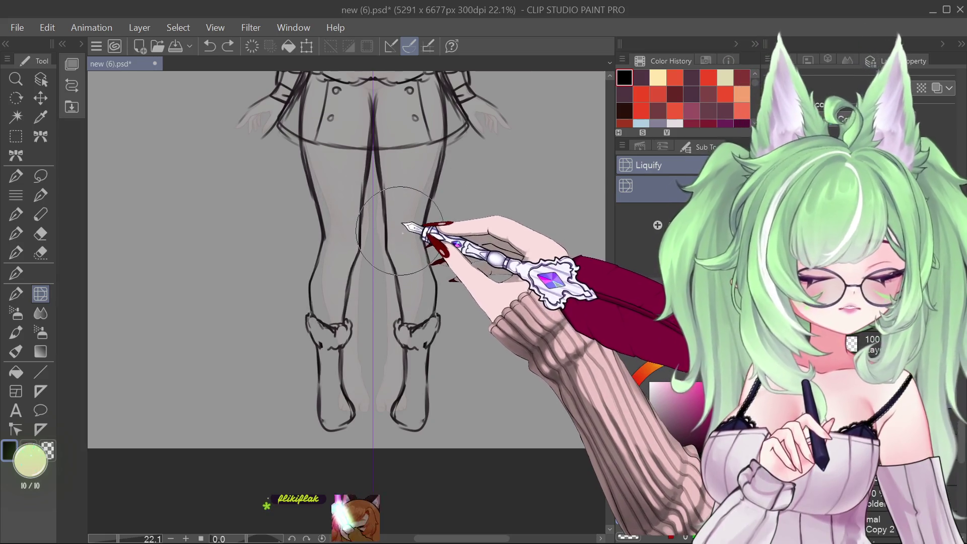
pyautogui.moveTo(388, 378)
pyautogui.mouseDown()
pyautogui.moveTo(410, 457)
pyautogui.moveTo(453, 421)
pyautogui.mouseUp()
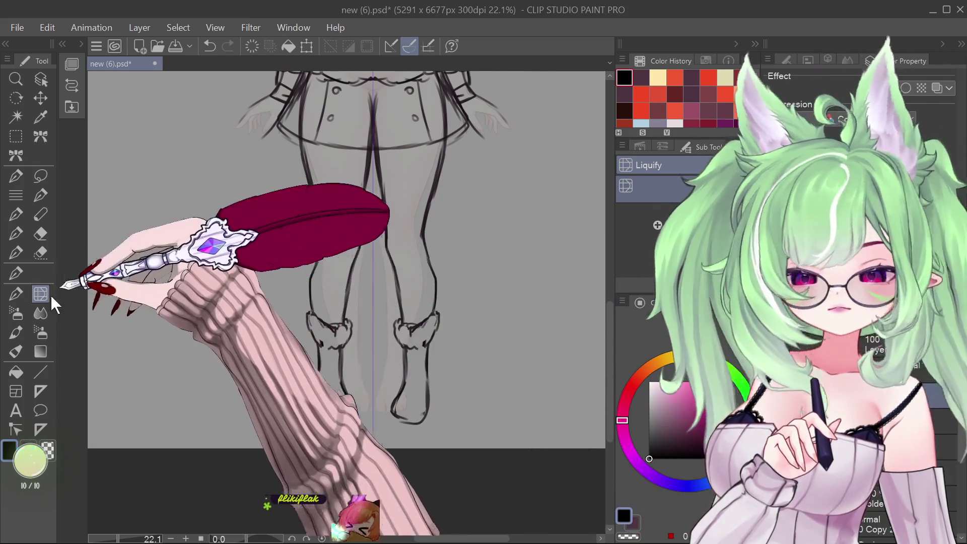
pyautogui.click(16, 332)
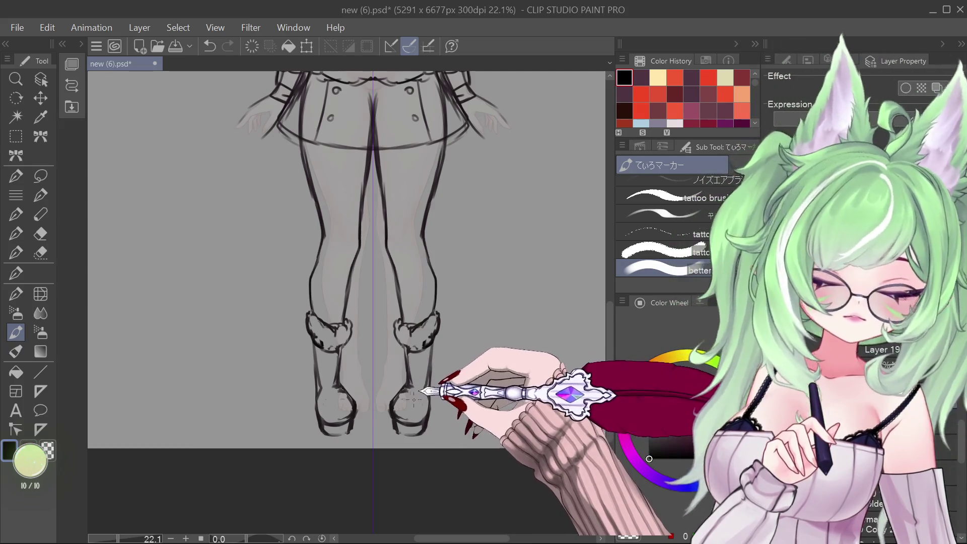
# - Scroll the view up from the redrawn fur-cuffed boots to the skirt
pyautogui.scroll(5, 423, 406)
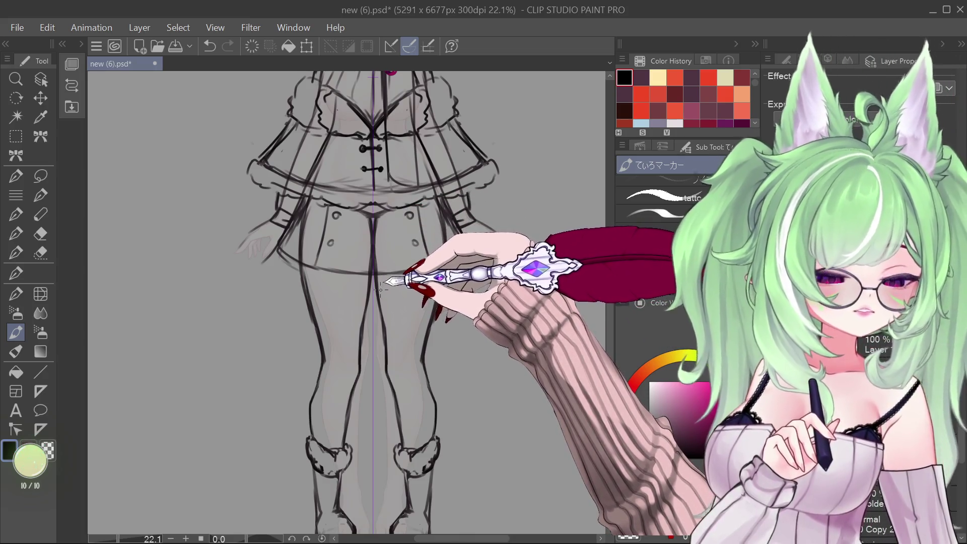
# - Draw stocking-top bands across both thighs with the marker and zoom out to check the figure
pyautogui.moveTo(323, 289); pyautogui.dragTo(428, 282)
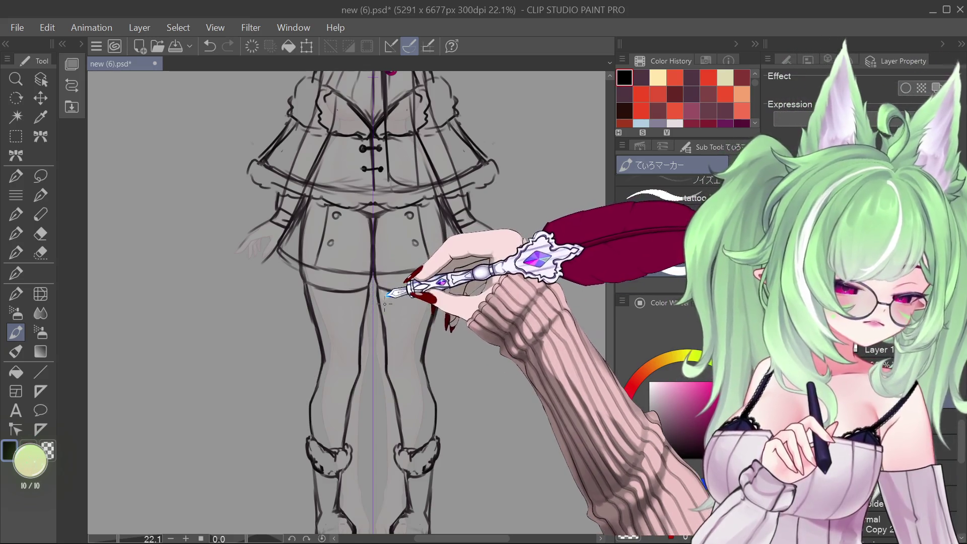
pyautogui.hotkey('ctrl', '0')
pyautogui.scroll(2, 408, 419)
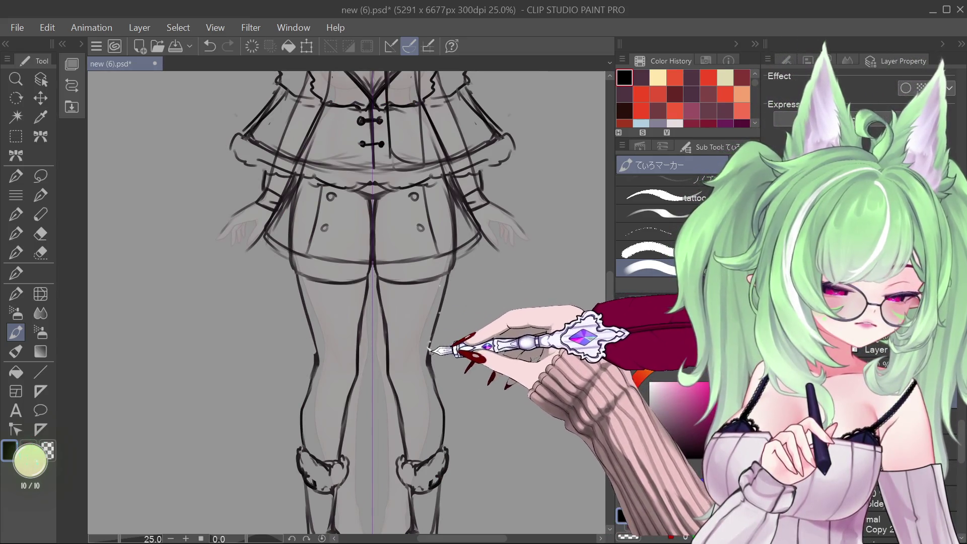
# - Refine the outer leg contour, mirrored on both legs with symmetry
pyautogui.moveTo(426, 363)
pyautogui.mouseDown()
pyautogui.moveTo(443, 406)
pyautogui.moveTo(412, 386)
pyautogui.mouseUp()
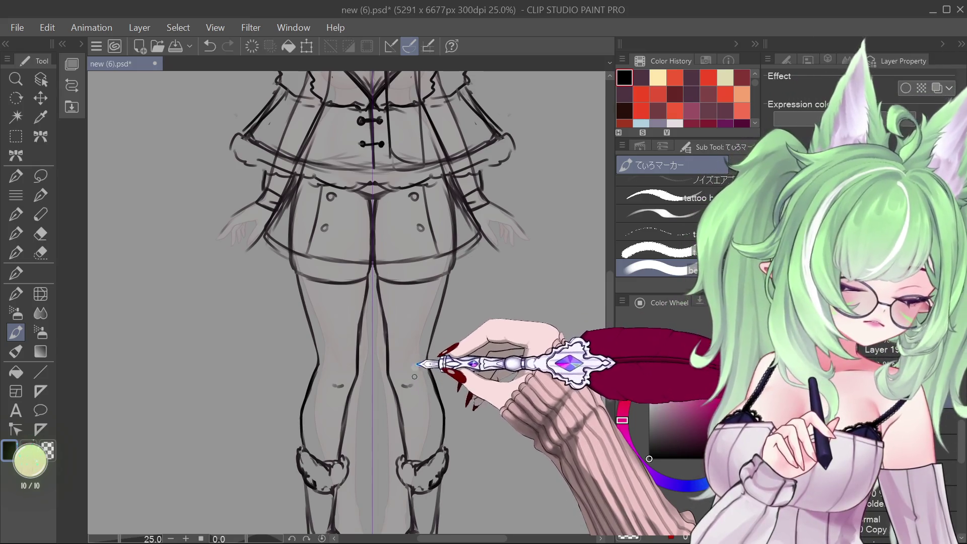
pyautogui.scroll(-5, 424, 337)
pyautogui.scroll(3, 424, 336)
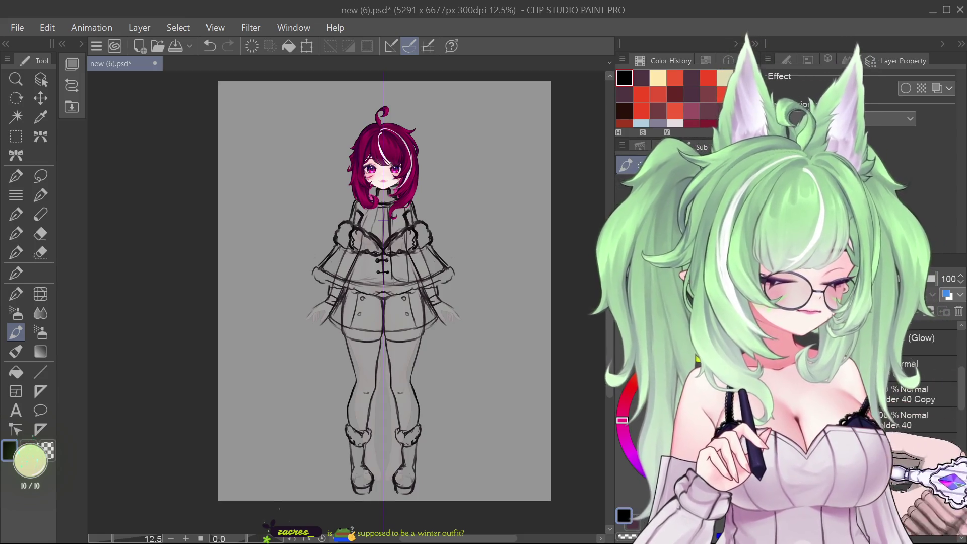
# - Undo and redo to compare the head before and after the last change, keeping the coloured version
pyautogui.hotkey('ctrl', 'z')
pyautogui.hotkey('ctrl', 'z')
pyautogui.hotkey('ctrl', 'z')
pyautogui.hotkey('ctrl', 'y')
pyautogui.hotkey('ctrl', 'z')
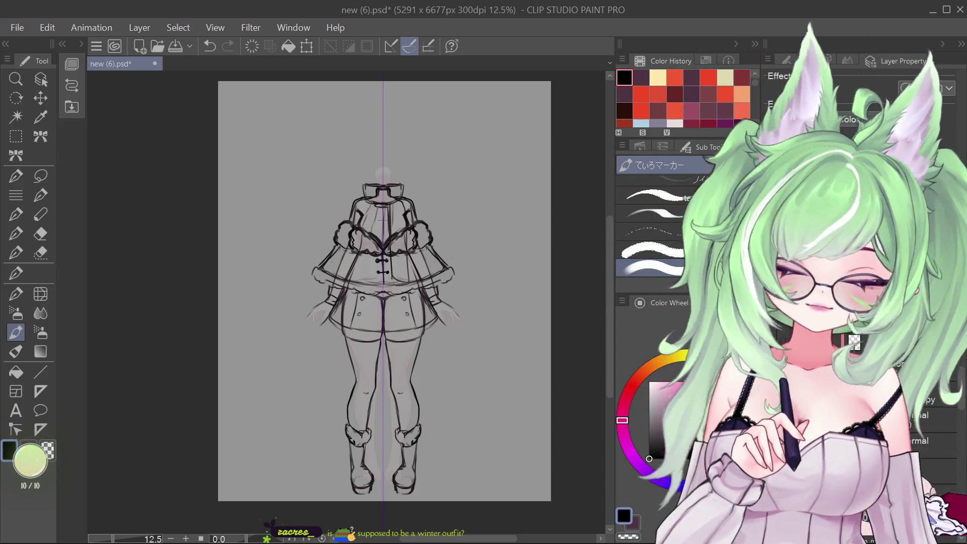
pyautogui.hotkey('ctrl', 'y')
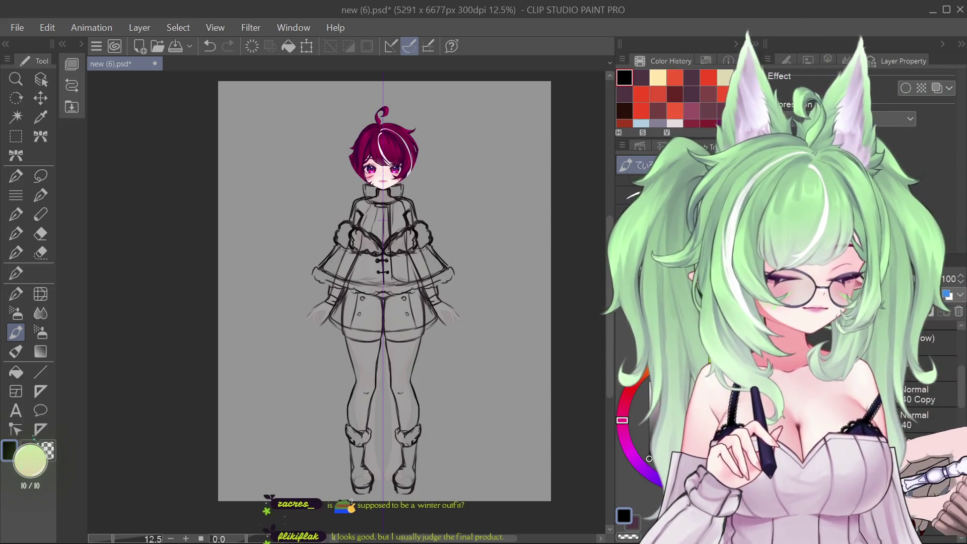
# - Set the head layer opacity to 51 and zoom into the head
pyautogui.moveTo(937, 279); pyautogui.dragTo(854, 279)
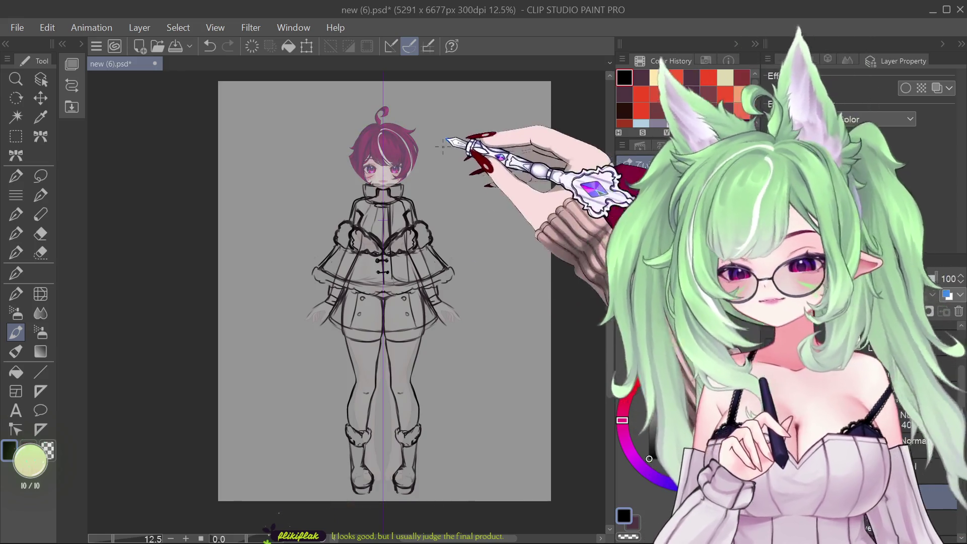
pyautogui.scroll(3, 383, 129)
pyautogui.scroll(1, 388, 124)
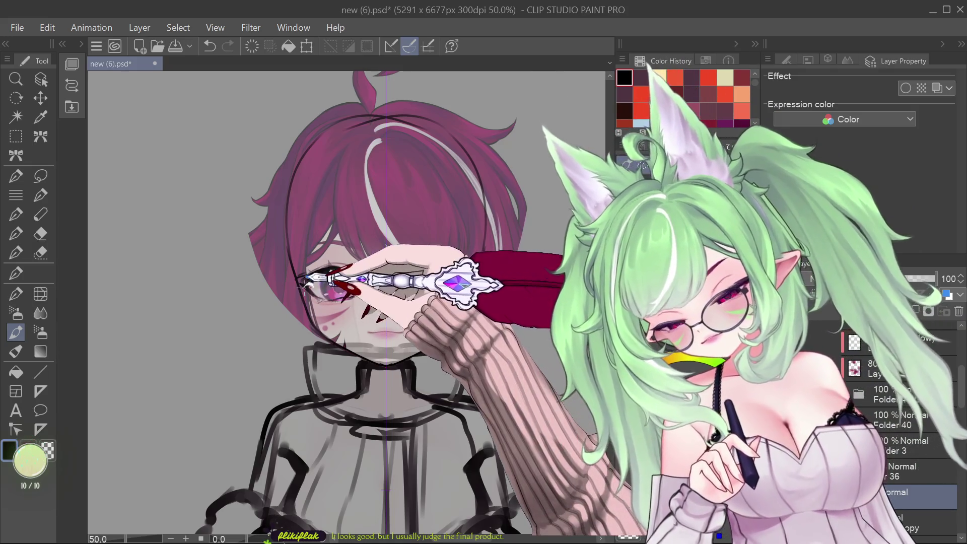
# - Undo the last stroke near the left eye and redraw it with the marker pen
pyautogui.hotkey('ctrl', 'z')
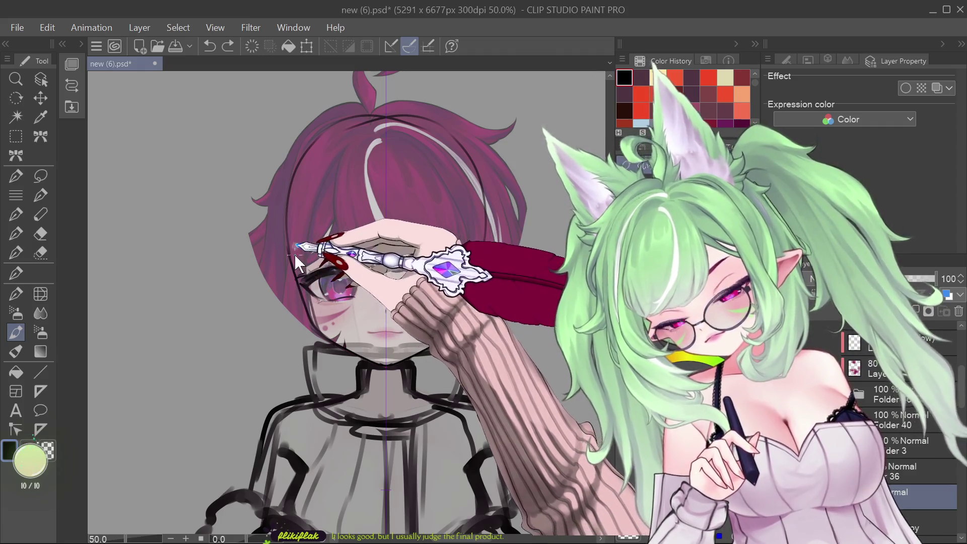
pyautogui.moveTo(327, 297); pyautogui.dragTo(321, 276)
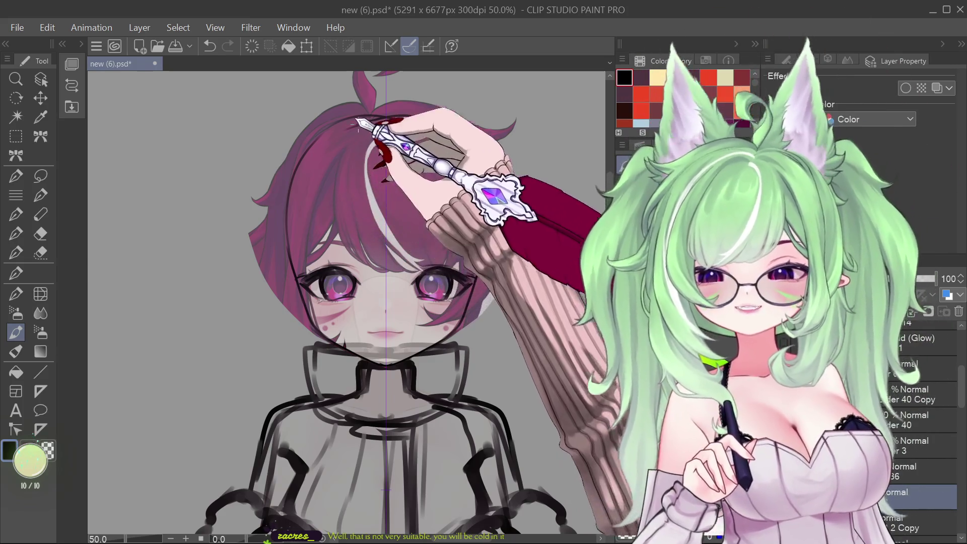
pyautogui.scroll(-2, 413, 152)
pyautogui.scroll(-2, 434, 131)
pyautogui.scroll(3, 448, 398)
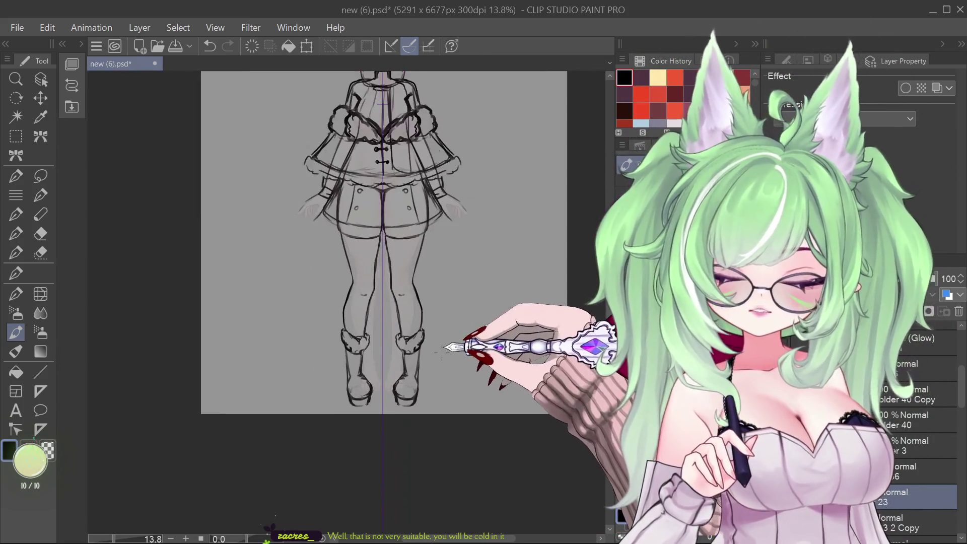
pyautogui.scroll(-2, 398, 428)
pyautogui.scroll(3, 367, 414)
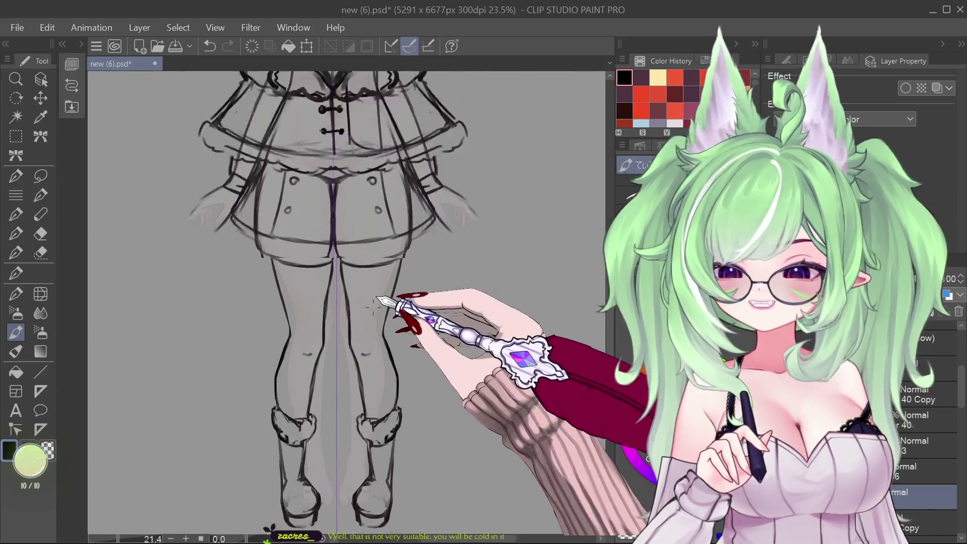
pyautogui.hscroll(5, 277, 302)
pyautogui.hscroll(-3, 443, 169)
pyautogui.scroll(-4, 454, 352)
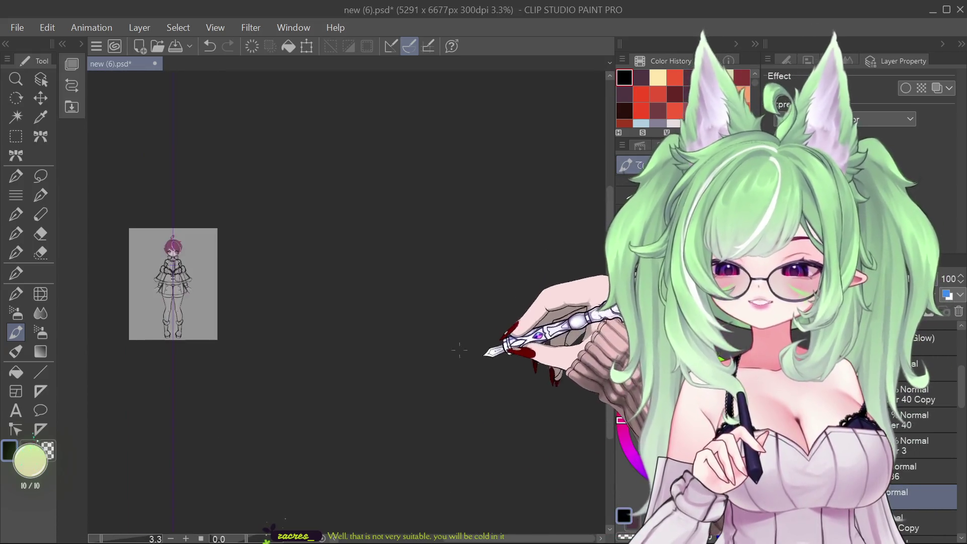
pyautogui.scroll(3, 146, 302)
pyautogui.scroll(-1, 353, 302)
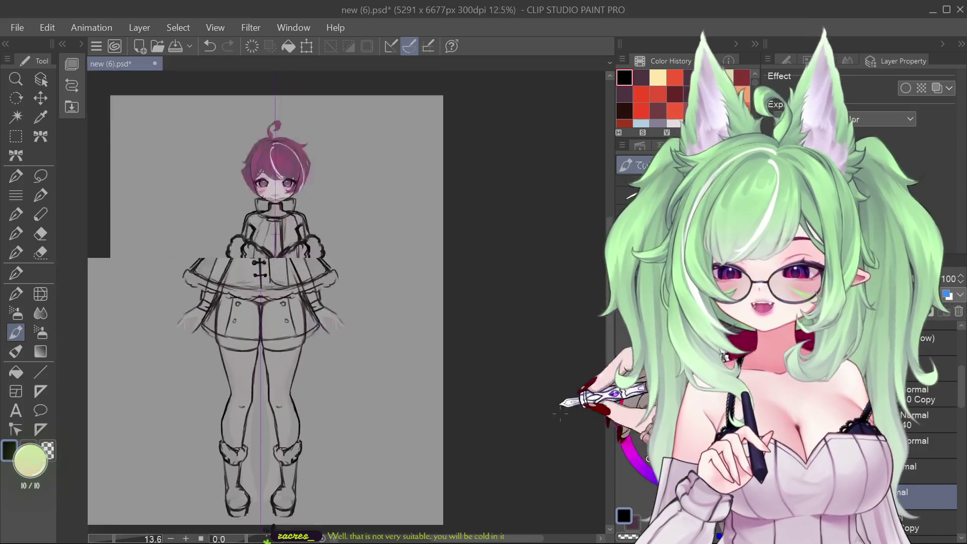
pyautogui.hscroll(-2, 443, 352)
pyautogui.scroll(-1, 485, 363)
pyautogui.scroll(5, 355, 226)
pyautogui.scroll(-4, 403, 302)
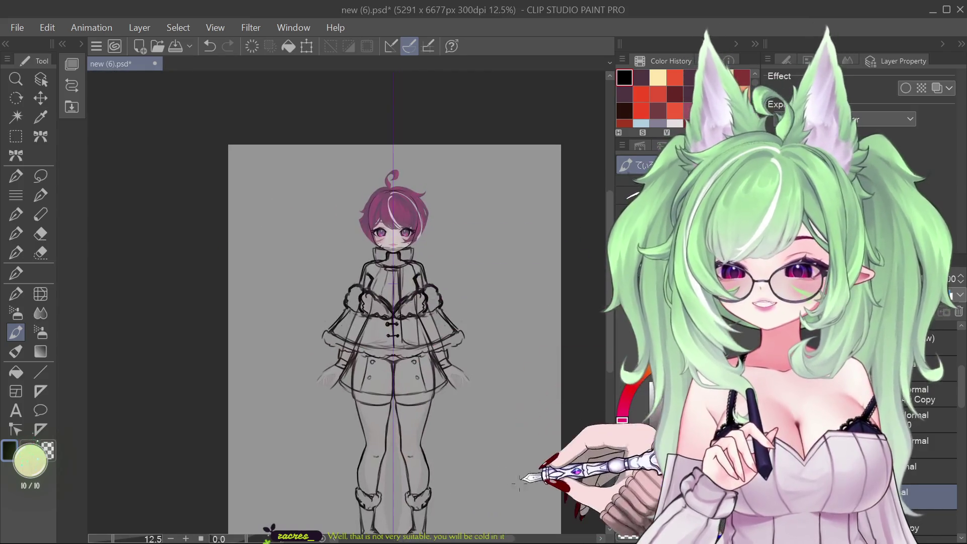
pyautogui.scroll(2, 523, 395)
pyautogui.scroll(-2, 504, 351)
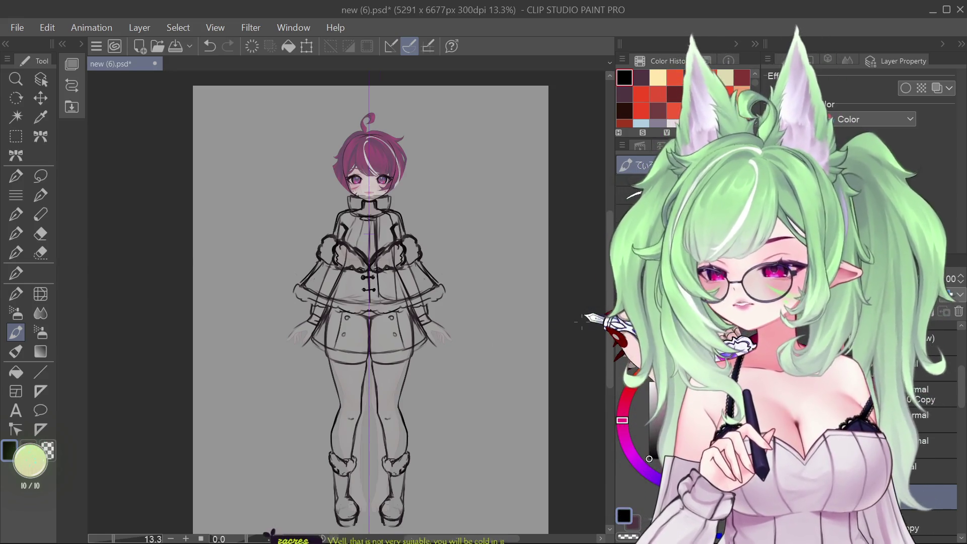
pyautogui.scroll(-1, 578, 322)
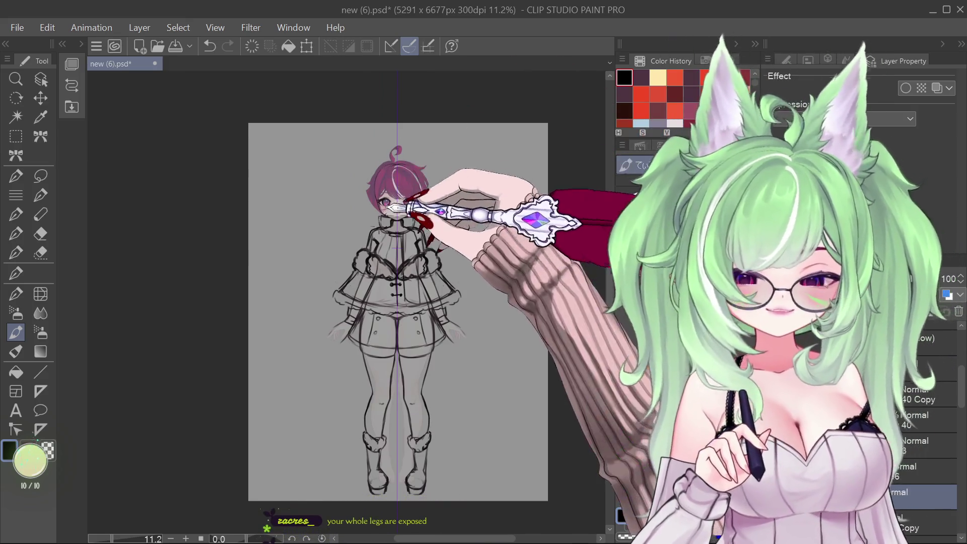
pyautogui.scroll(4, 400, 208)
pyautogui.scroll(3, 305, 167)
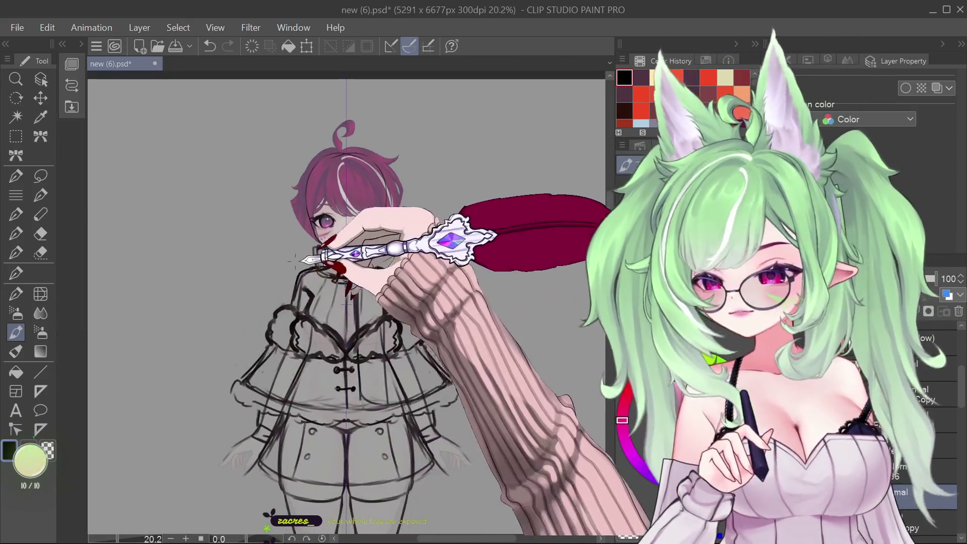
pyautogui.scroll(3, 307, 168)
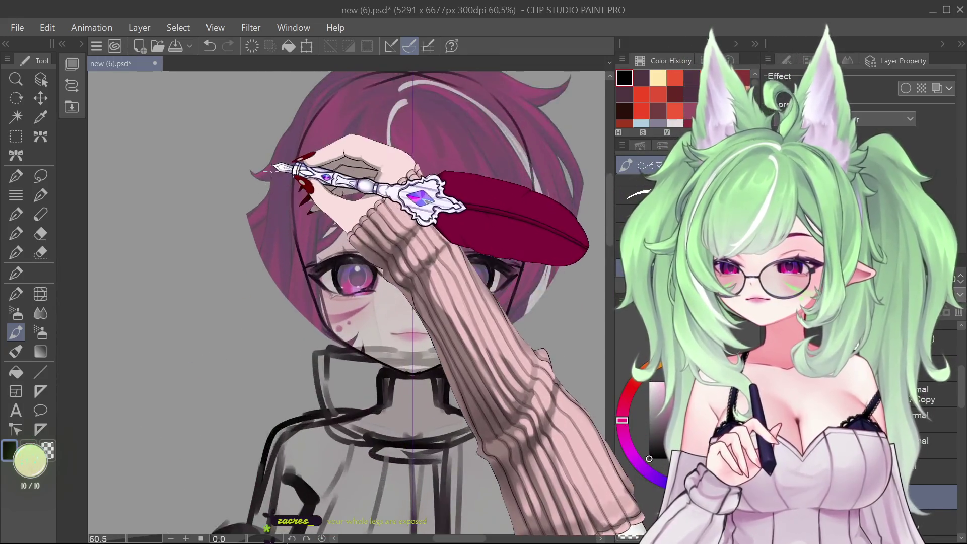
pyautogui.scroll(1, 178, 329)
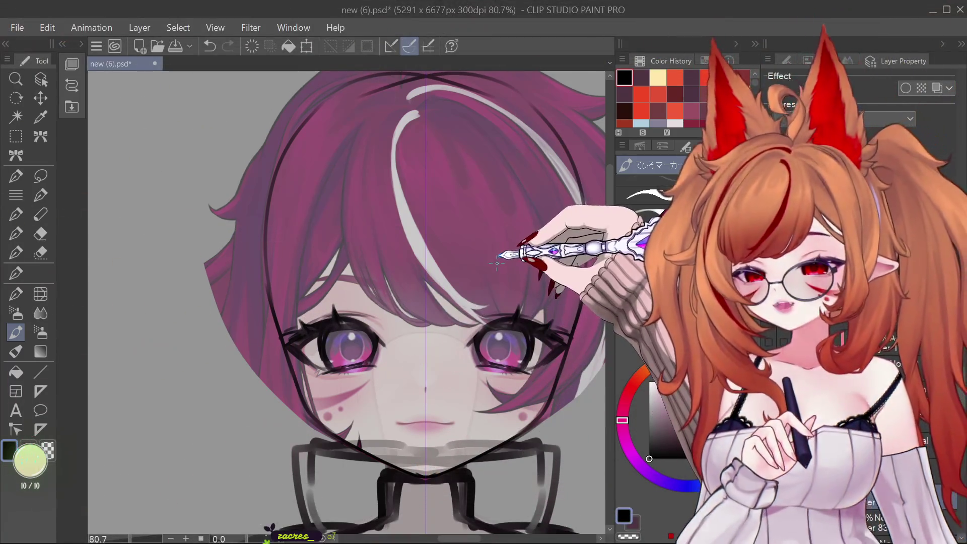
# - Undo the hair highlight and redraw a white streak down from the crown through the magenta hair
pyautogui.hotkey('ctrl', 'z')
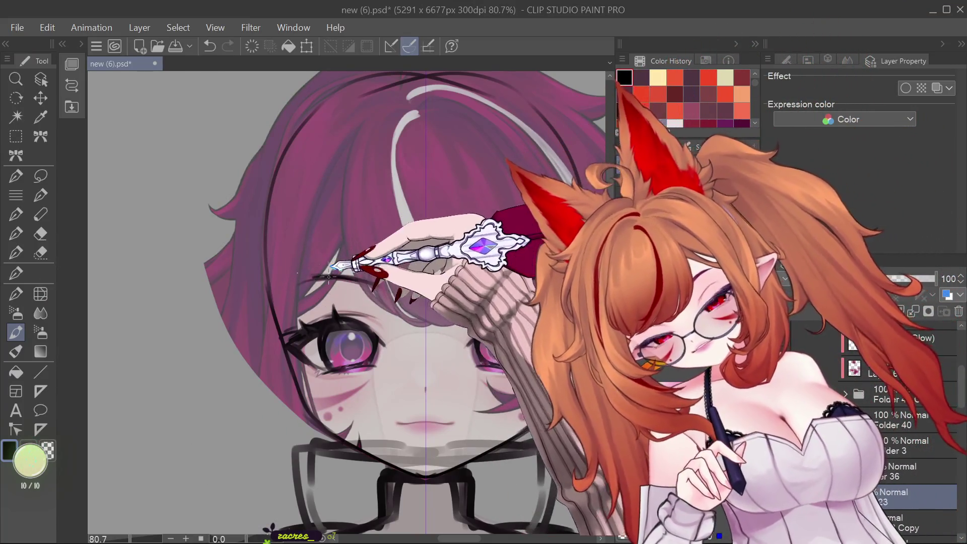
pyautogui.moveTo(318, 271); pyautogui.dragTo(347, 268)
pyautogui.moveTo(414, 101); pyautogui.dragTo(471, 302)
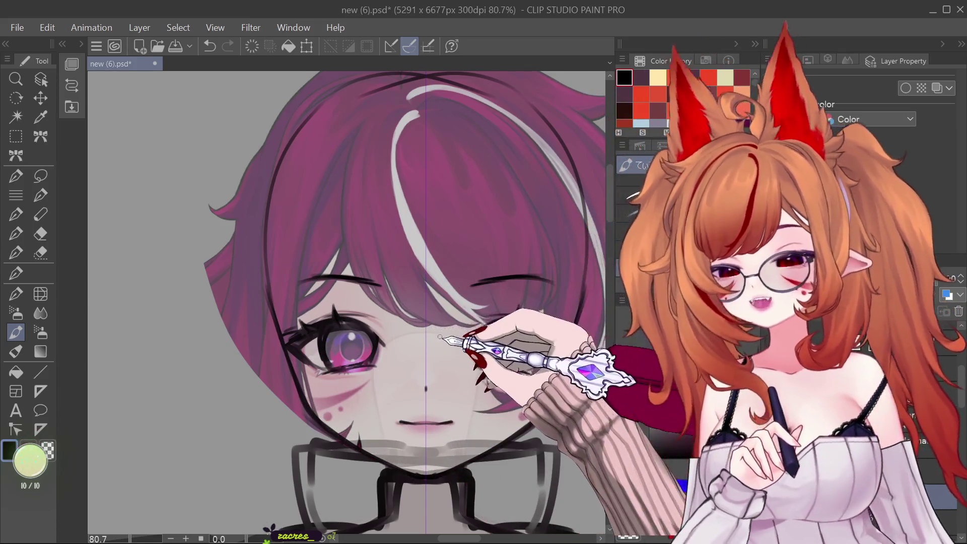
pyautogui.scroll(-3, 440, 337)
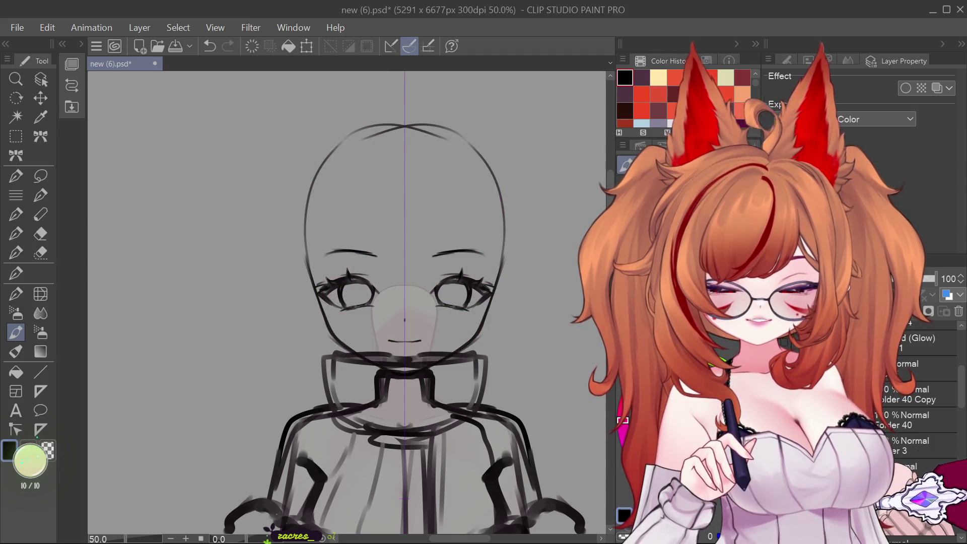
pyautogui.click(41, 294)
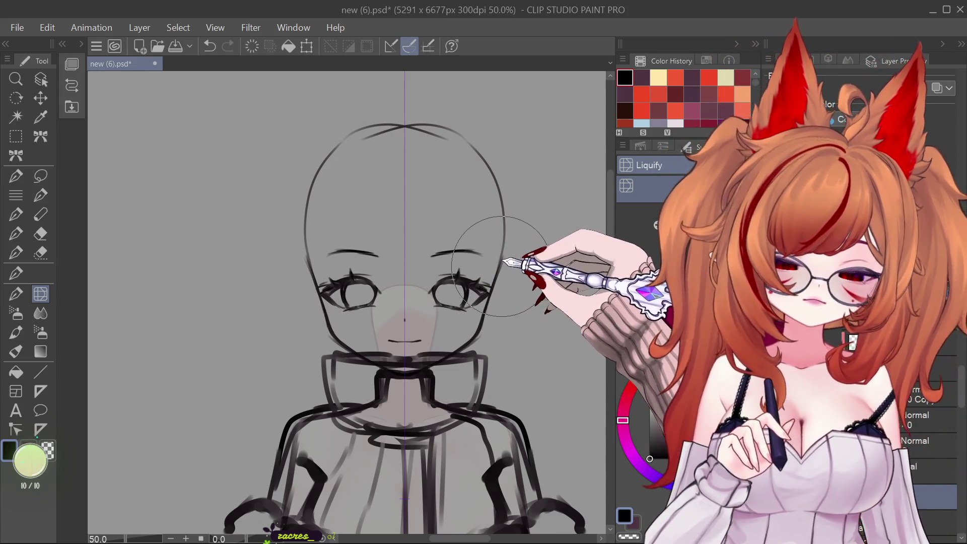
# - Switch between the marker pen and Liquify tools while zooming in on the bare head sketch
pyautogui.click(16, 332)
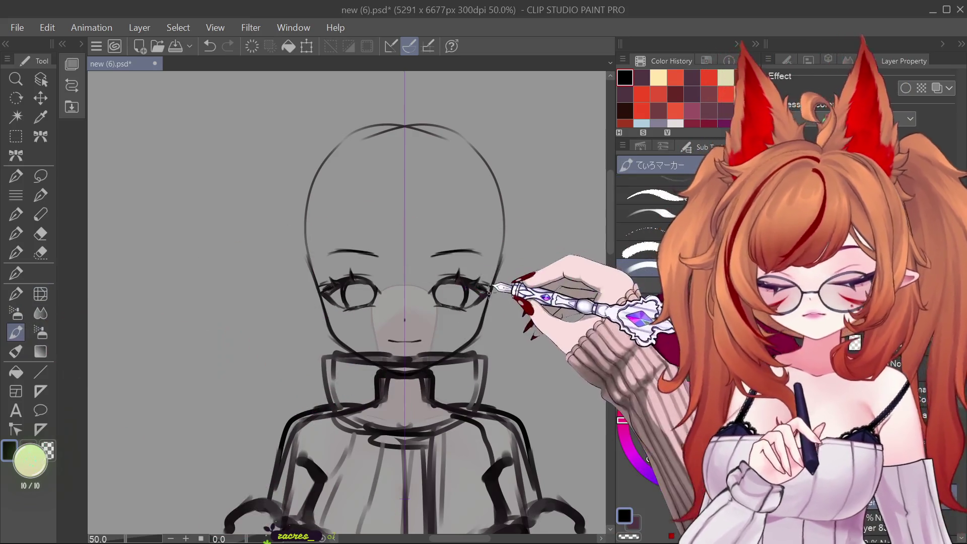
pyautogui.scroll(2, 488, 293)
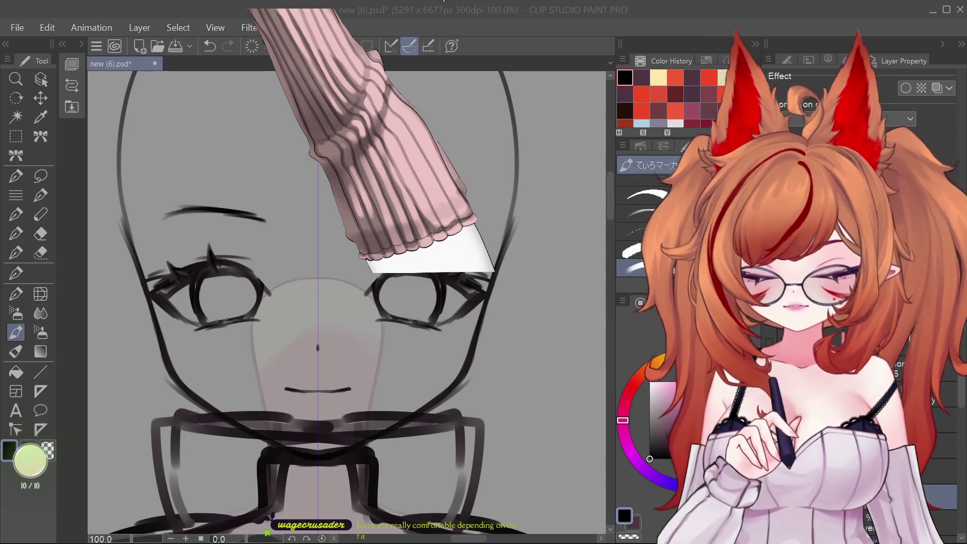
pyautogui.click(40, 293)
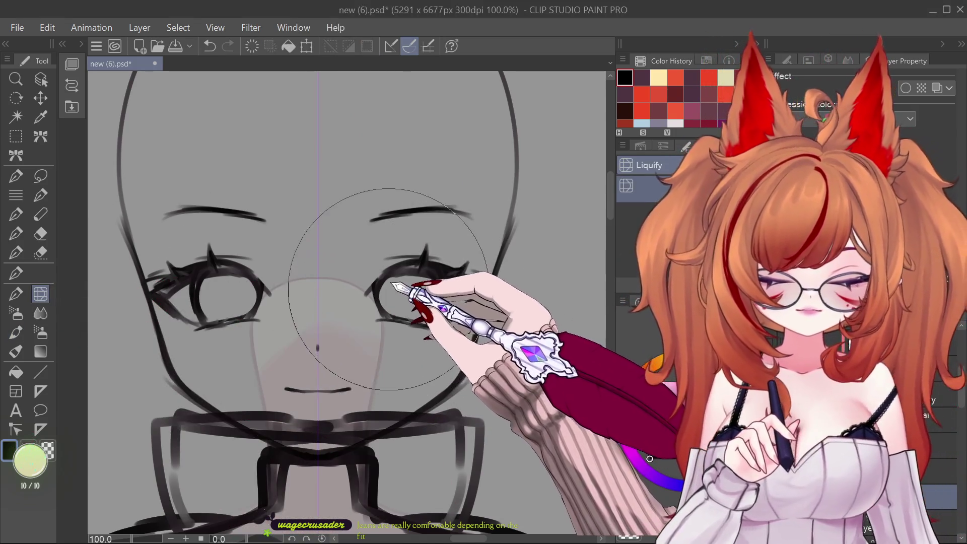
pyautogui.scroll(-5, 390, 267)
pyautogui.scroll(3, 390, 267)
pyautogui.scroll(-3, 389, 264)
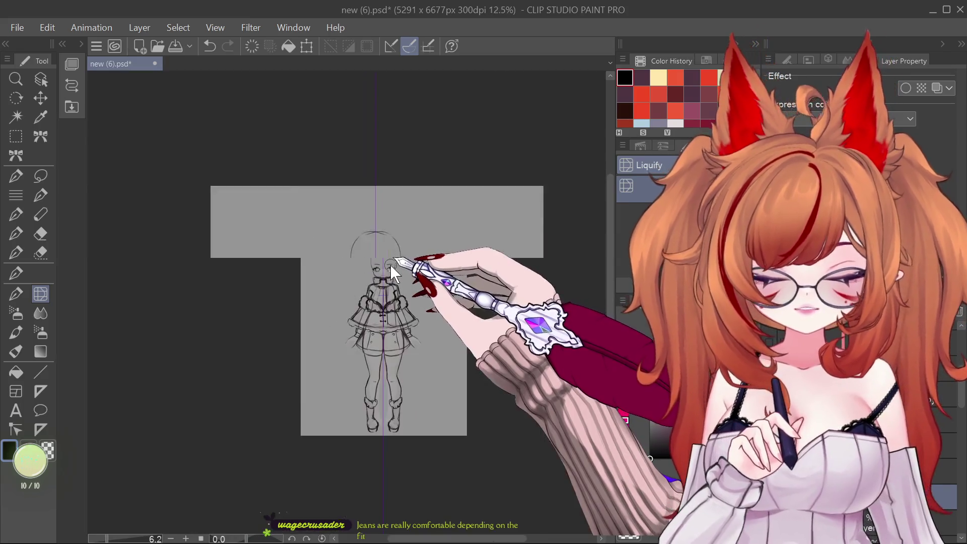
pyautogui.scroll(4, 306, 240)
pyautogui.click(16, 332)
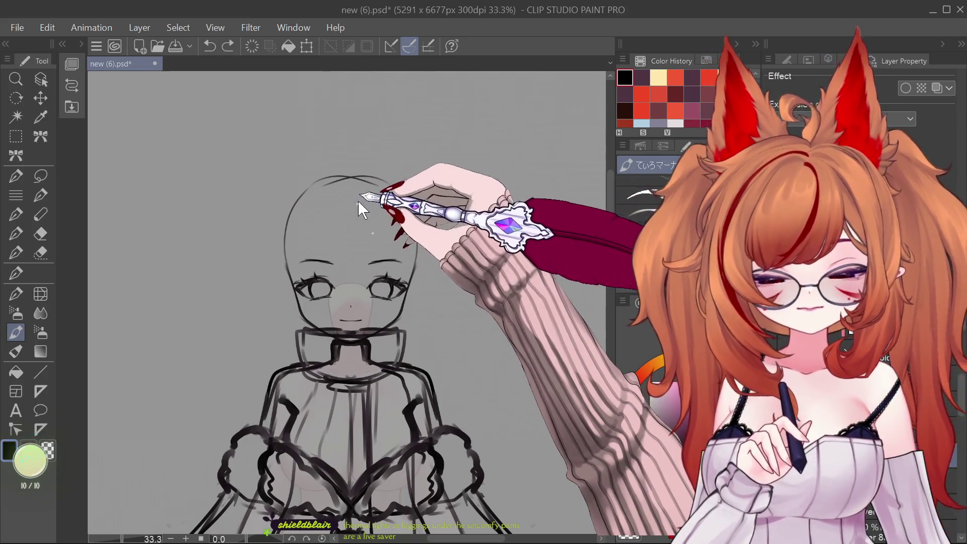
# - Sketch curved hair strands across the forehead inside the head outline
pyautogui.moveTo(361, 197); pyautogui.dragTo(371, 258)
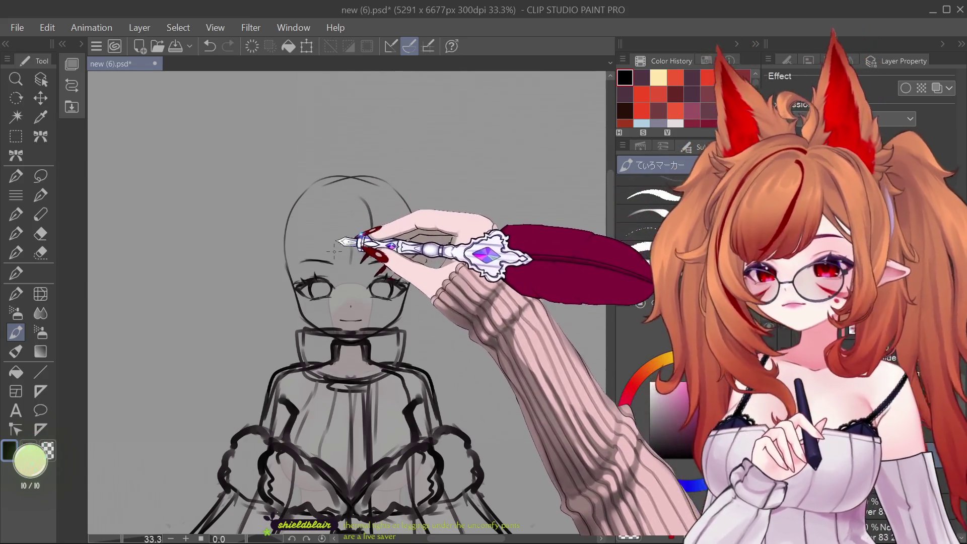
pyautogui.moveTo(377, 214); pyautogui.dragTo(373, 250)
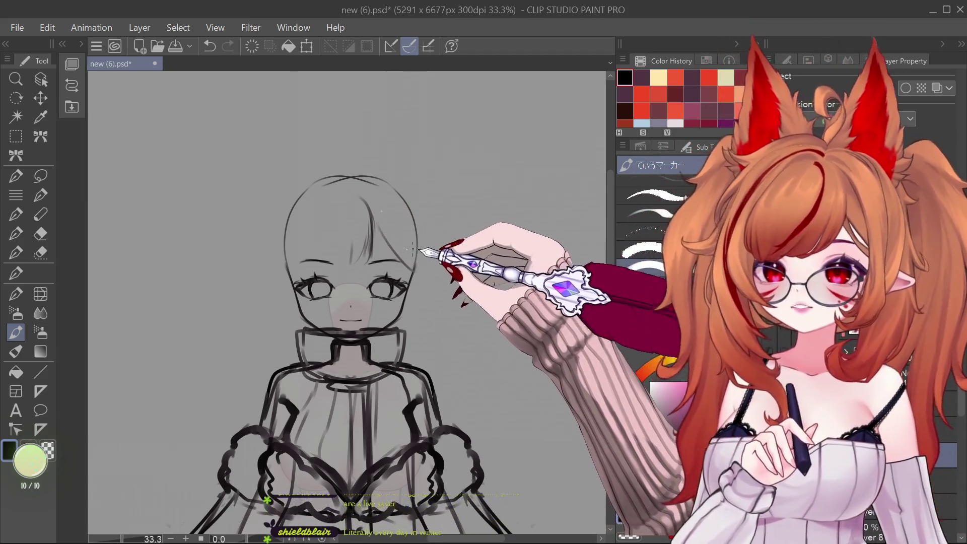
pyautogui.moveTo(376, 207); pyautogui.dragTo(411, 256)
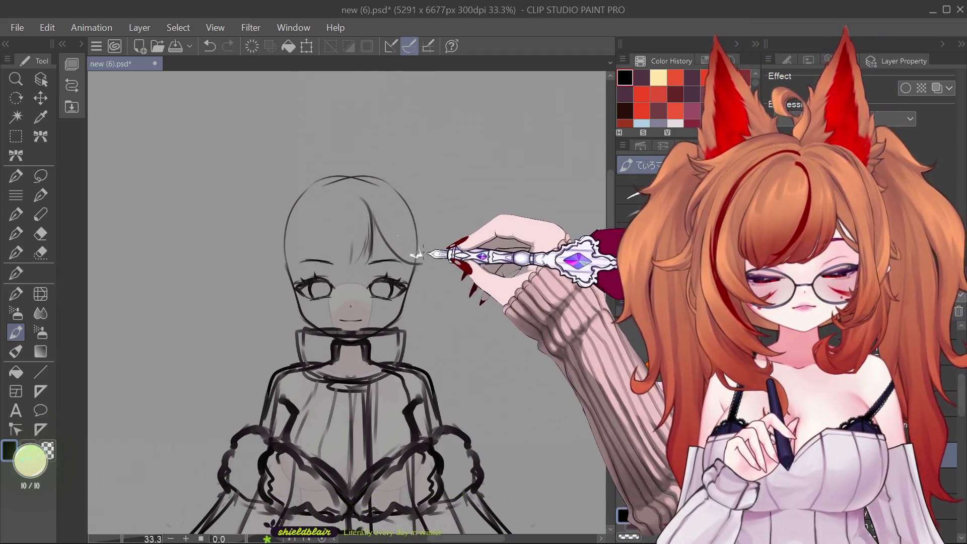
pyautogui.moveTo(400, 216); pyautogui.dragTo(431, 259)
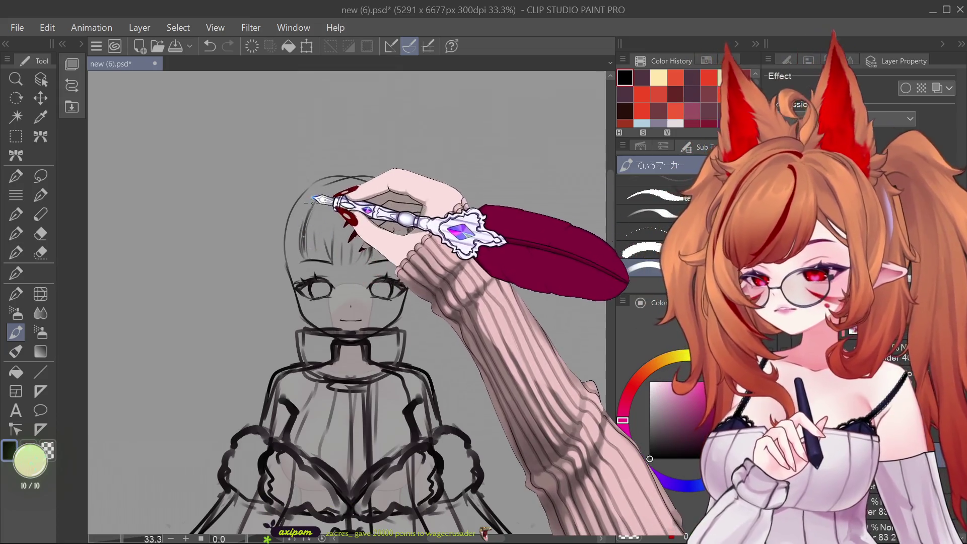
# - Sketch bangs along the head's left side, then undo the last two strokes
pyautogui.moveTo(314, 200)
pyautogui.mouseDown()
pyautogui.moveTo(302, 237)
pyautogui.moveTo(356, 199)
pyautogui.moveTo(345, 216)
pyautogui.moveTo(343, 189)
pyautogui.mouseUp()
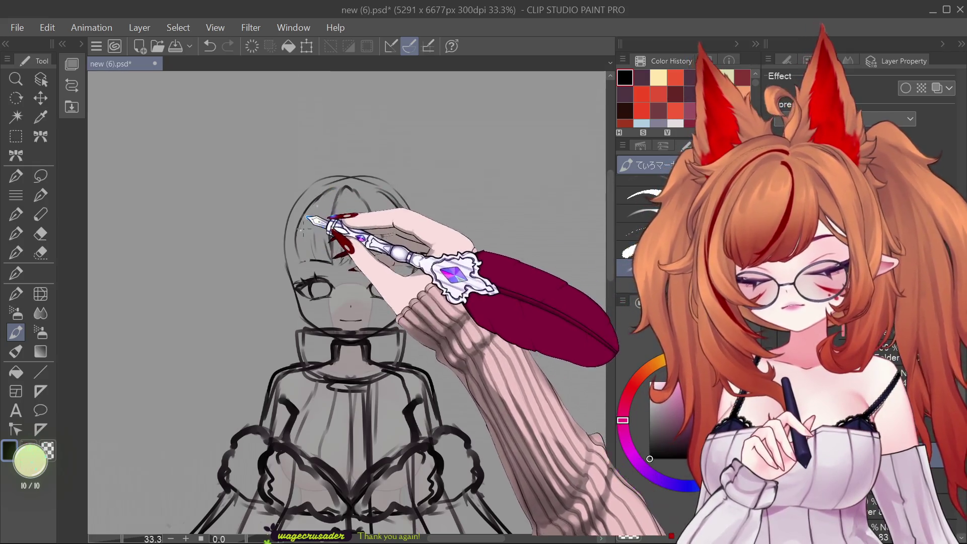
pyautogui.hotkey('ctrl', 'z')
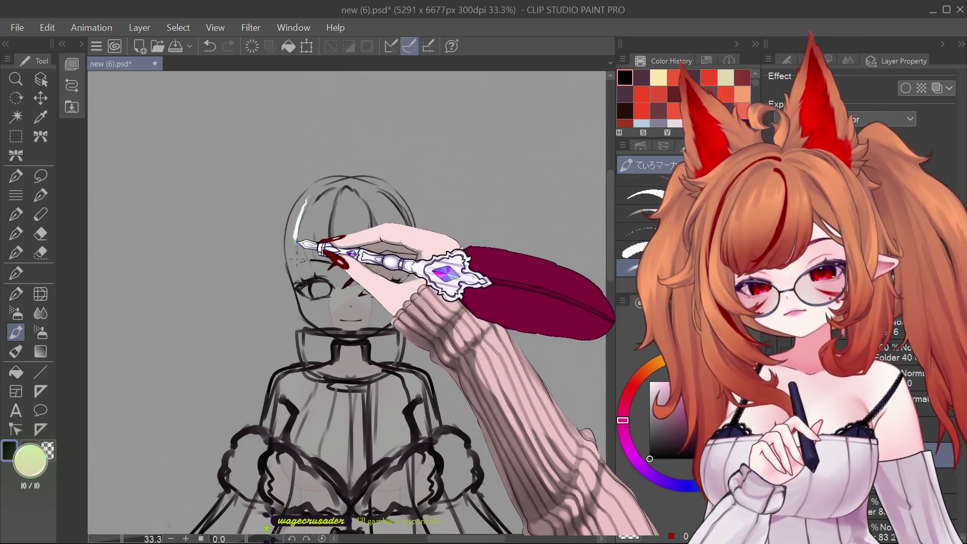
pyautogui.hotkey('ctrl', 'z')
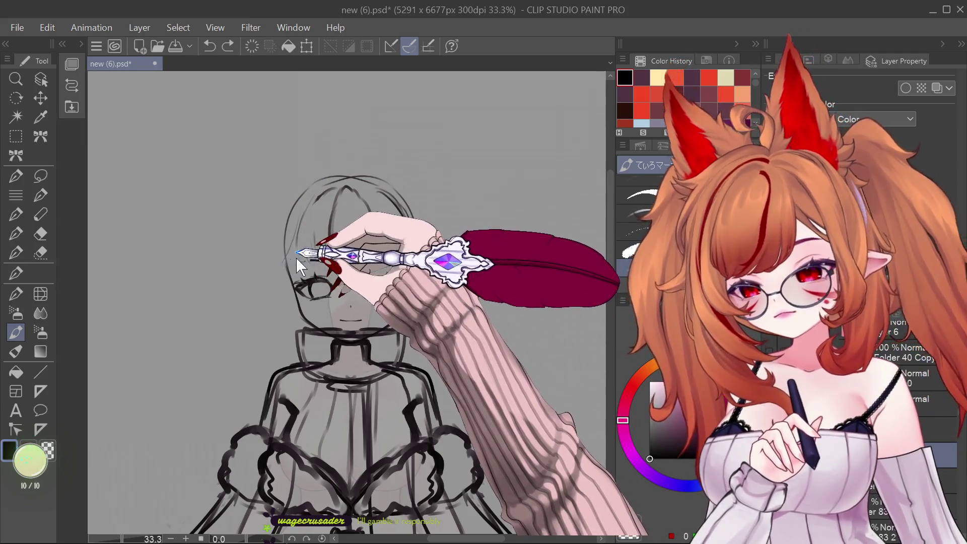
# - Sketch hair lines along the head's left edge down to the jaw
pyautogui.moveTo(299, 218)
pyautogui.mouseDown()
pyautogui.moveTo(292, 284)
pyautogui.moveTo(289, 265)
pyautogui.mouseUp()
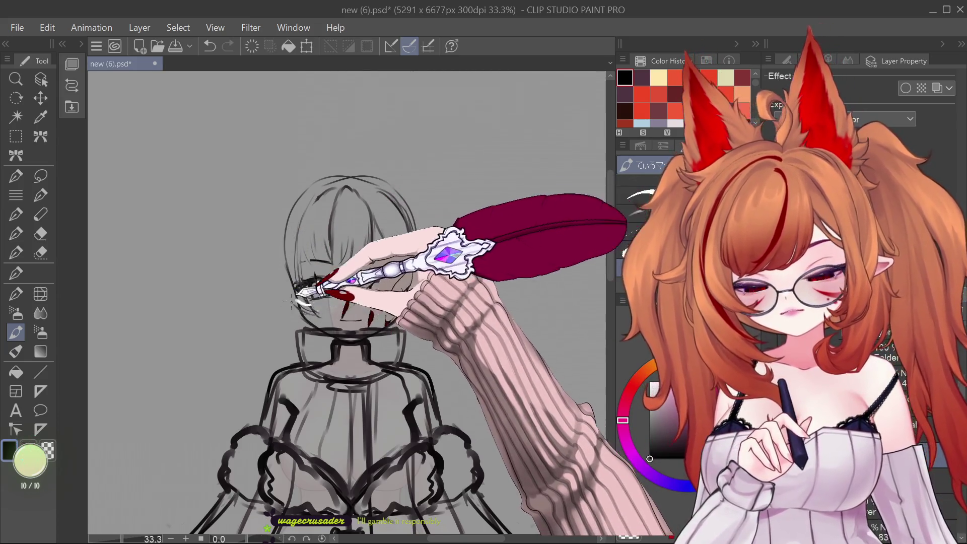
pyautogui.moveTo(292, 255); pyautogui.dragTo(281, 274)
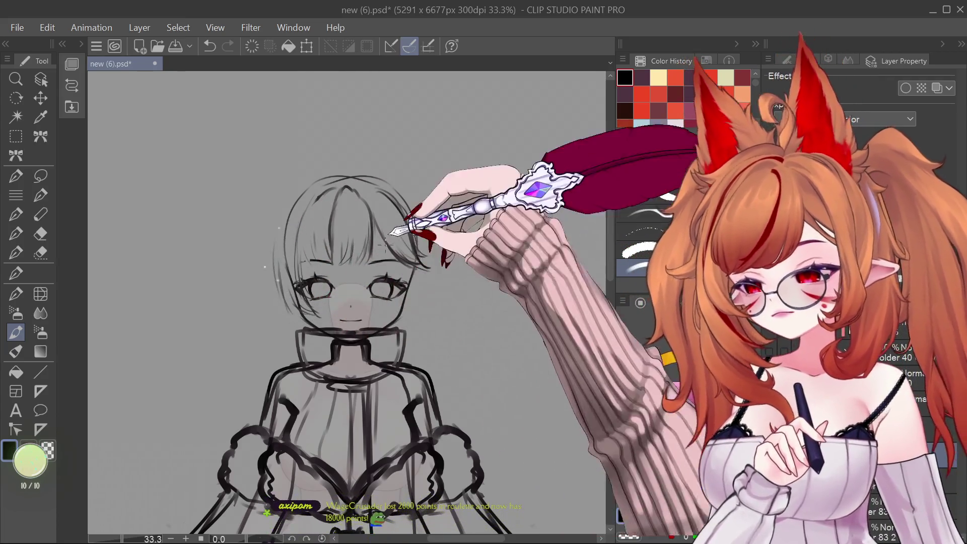
pyautogui.moveTo(288, 197); pyautogui.dragTo(272, 246)
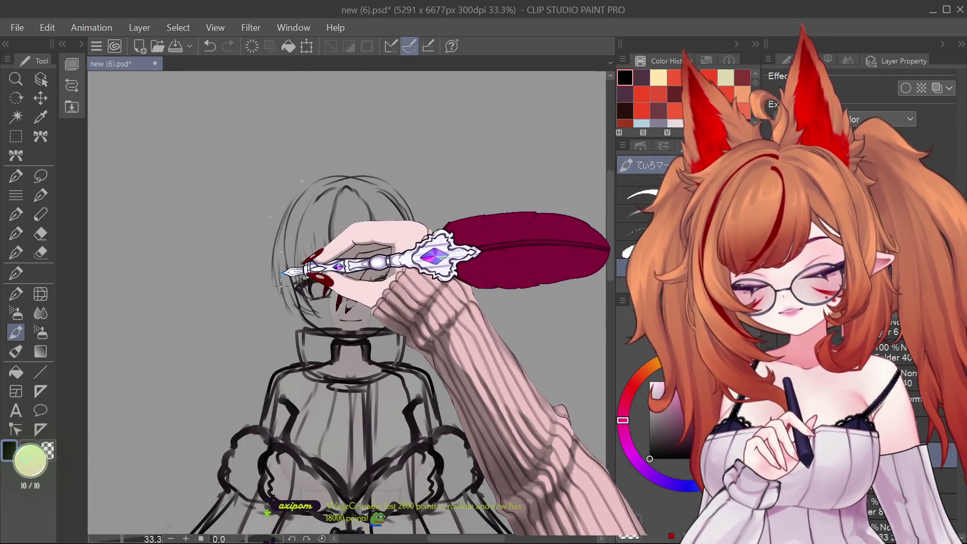
pyautogui.moveTo(277, 280); pyautogui.dragTo(276, 309)
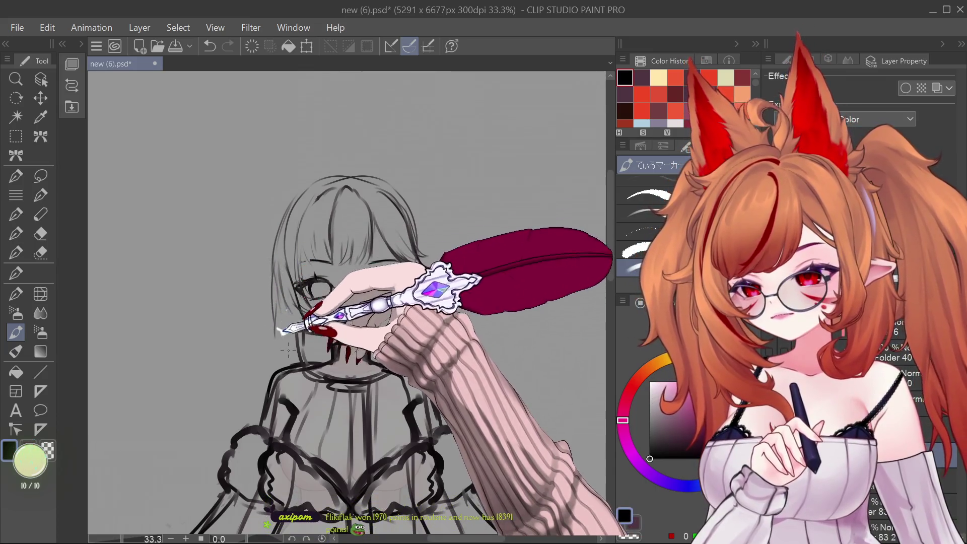
pyautogui.moveTo(281, 259); pyautogui.dragTo(287, 335)
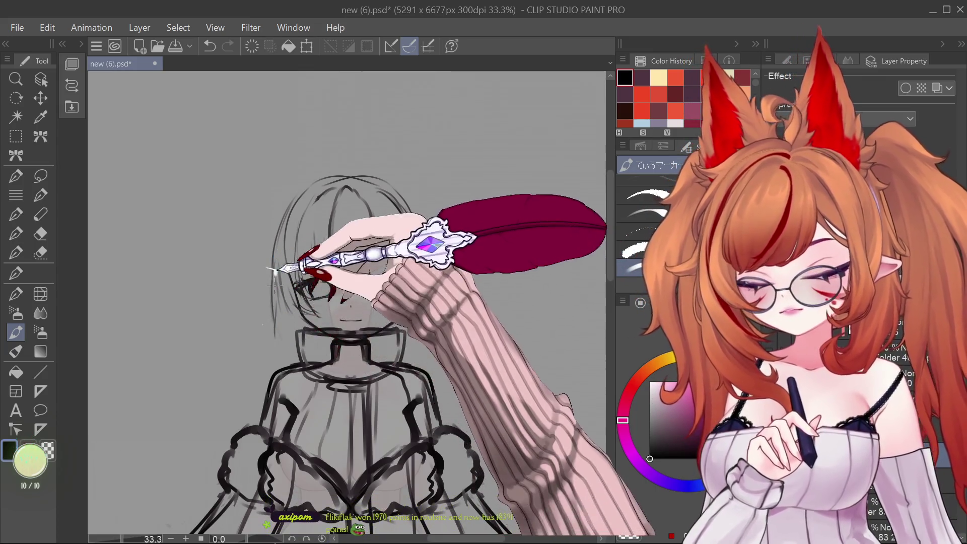
pyautogui.moveTo(280, 266); pyautogui.dragTo(291, 356)
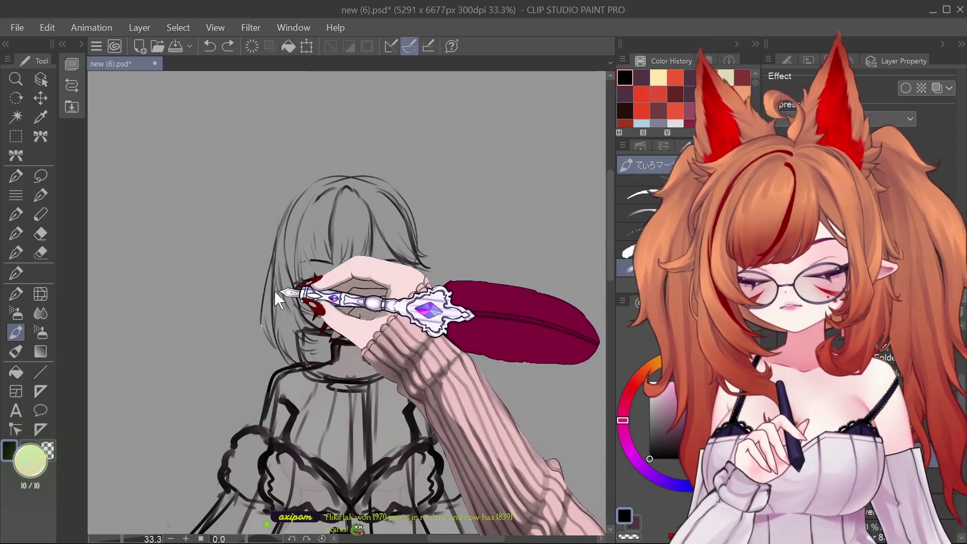
# - Add hair falling past the left cheek and touch up the top-left outline, undoing stray strokes
pyautogui.moveTo(272, 284)
pyautogui.mouseDown()
pyautogui.moveTo(263, 332)
pyautogui.moveTo(272, 347)
pyautogui.mouseUp()
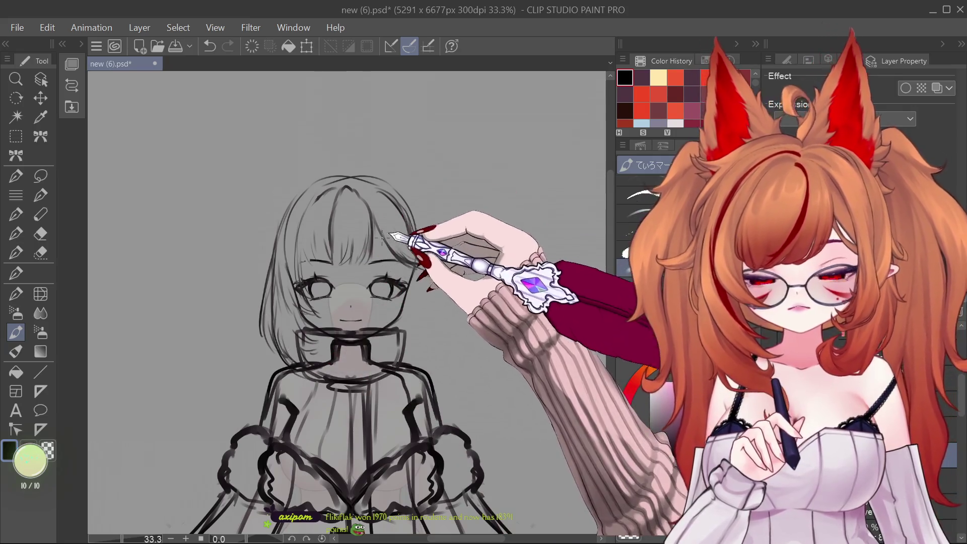
pyautogui.moveTo(294, 181); pyautogui.dragTo(300, 170)
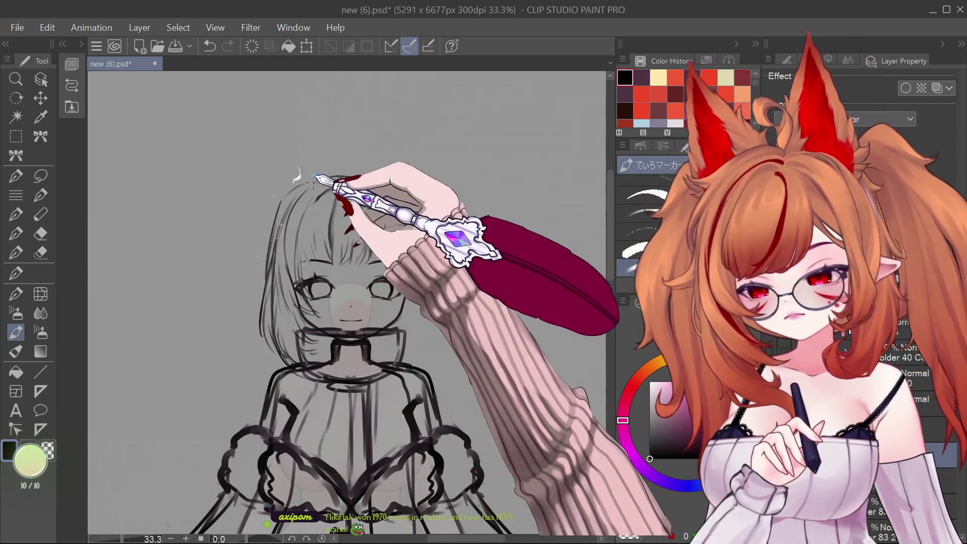
pyautogui.moveTo(285, 201)
pyautogui.mouseDown()
pyautogui.moveTo(294, 189)
pyautogui.moveTo(279, 214)
pyautogui.mouseUp()
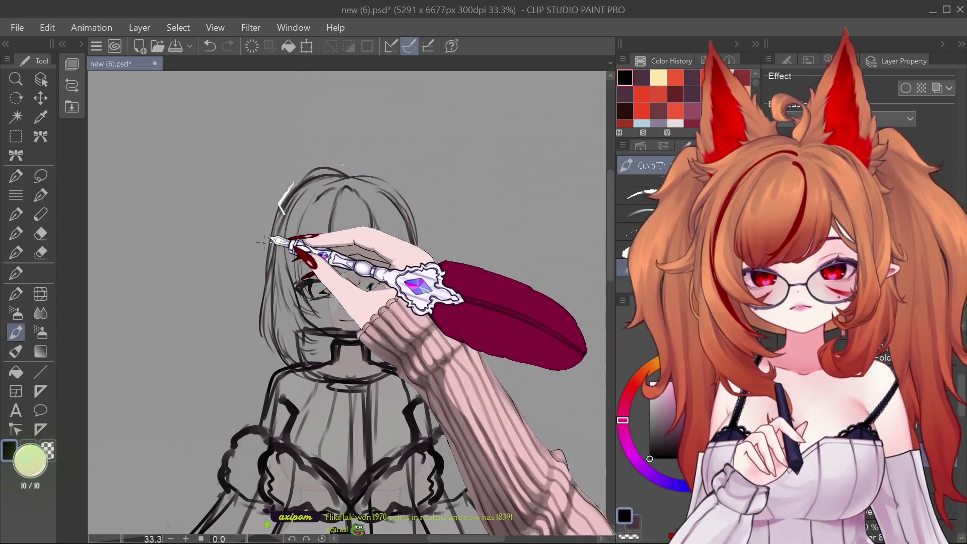
pyautogui.hotkey('ctrl', 'z')
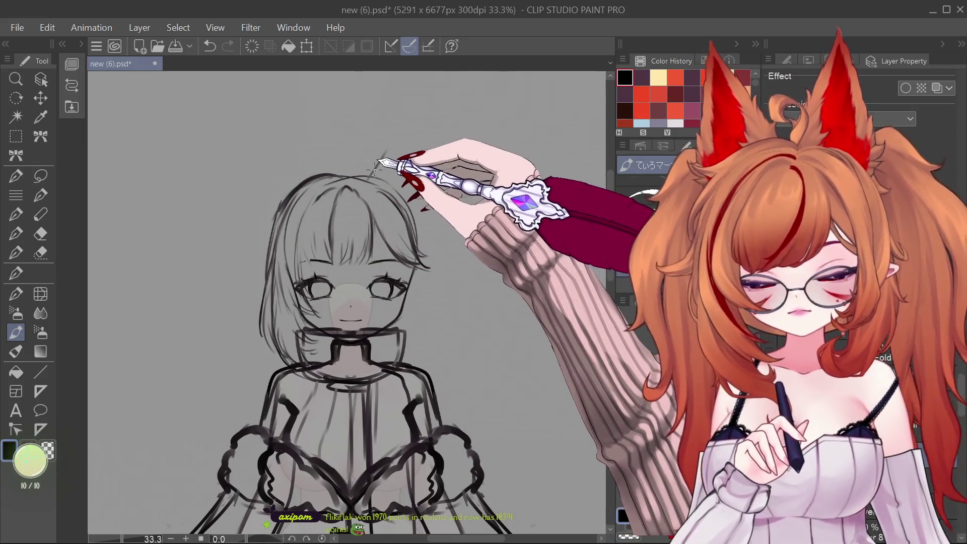
pyautogui.scroll(1, 959, 348)
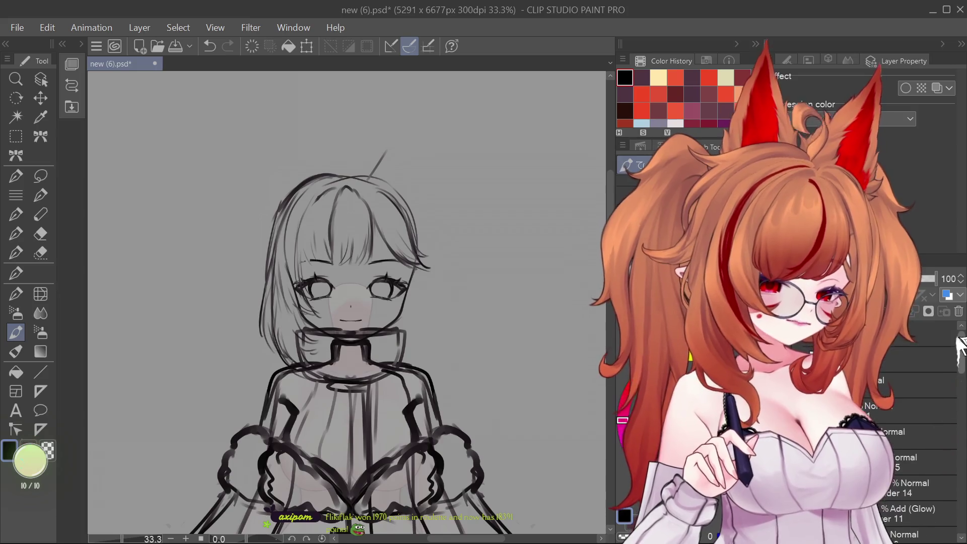
# - Sketch two tall pointed fox ear outlines above the head, redrawing the first attempt
pyautogui.scroll(-6, 957, 363)
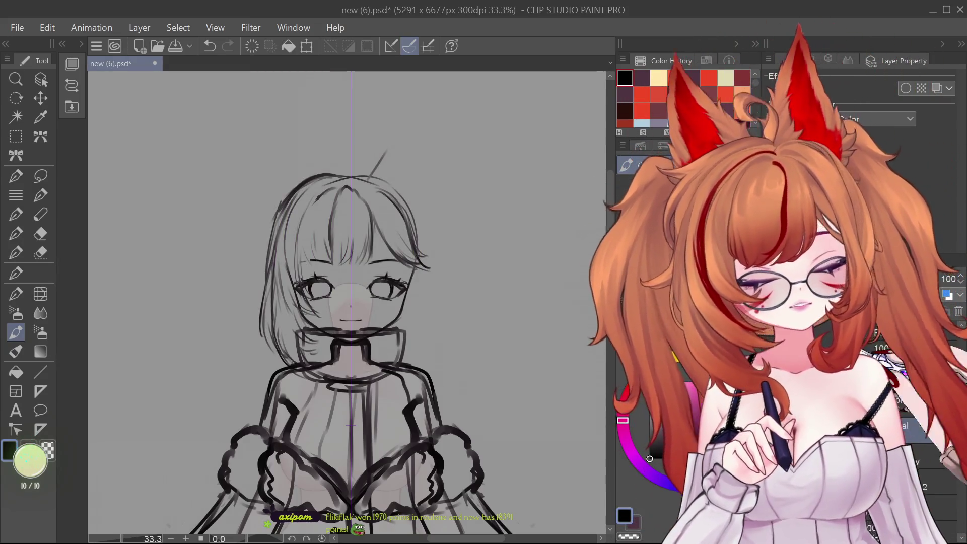
pyautogui.moveTo(316, 142); pyautogui.dragTo(333, 173)
pyautogui.hotkey('ctrl', 'z')
pyautogui.hotkey('ctrl', 'z')
pyautogui.moveTo(334, 140); pyautogui.dragTo(343, 177)
pyautogui.moveTo(366, 142); pyautogui.dragTo(363, 163)
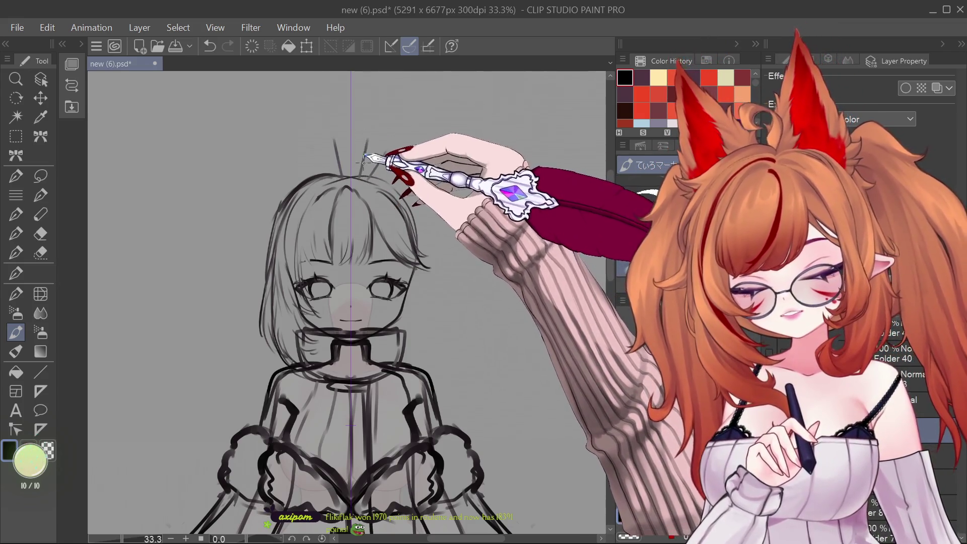
pyautogui.moveTo(323, 81); pyautogui.dragTo(311, 129)
pyautogui.moveTo(381, 83); pyautogui.dragTo(390, 118)
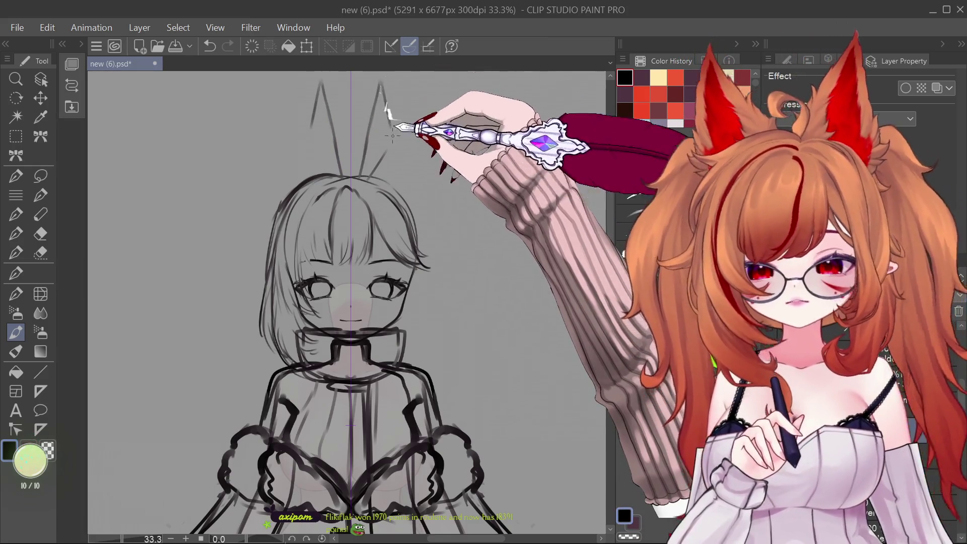
pyautogui.moveTo(321, 85); pyautogui.dragTo(281, 182)
pyautogui.moveTo(382, 86)
pyautogui.mouseDown()
pyautogui.moveTo(428, 190)
pyautogui.moveTo(426, 225)
pyautogui.mouseUp()
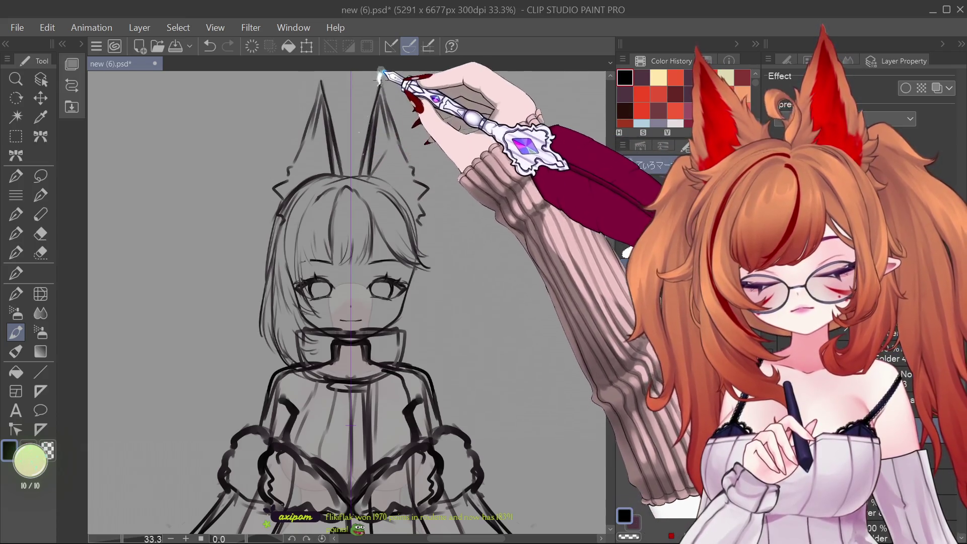
# - Add fur along the left ear's outer edge and hair strands beside both sides of the face
pyautogui.moveTo(309, 122); pyautogui.dragTo(283, 176)
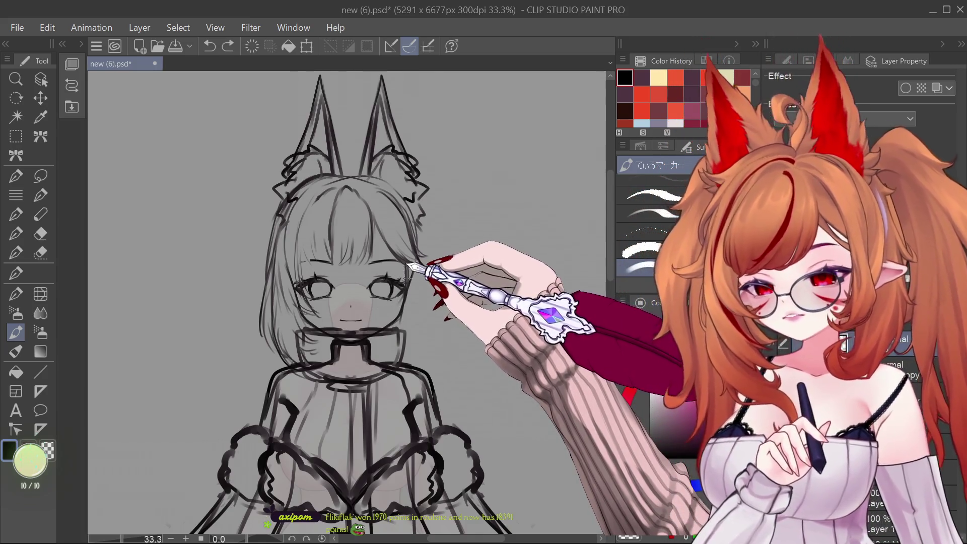
pyautogui.moveTo(403, 260); pyautogui.dragTo(406, 274)
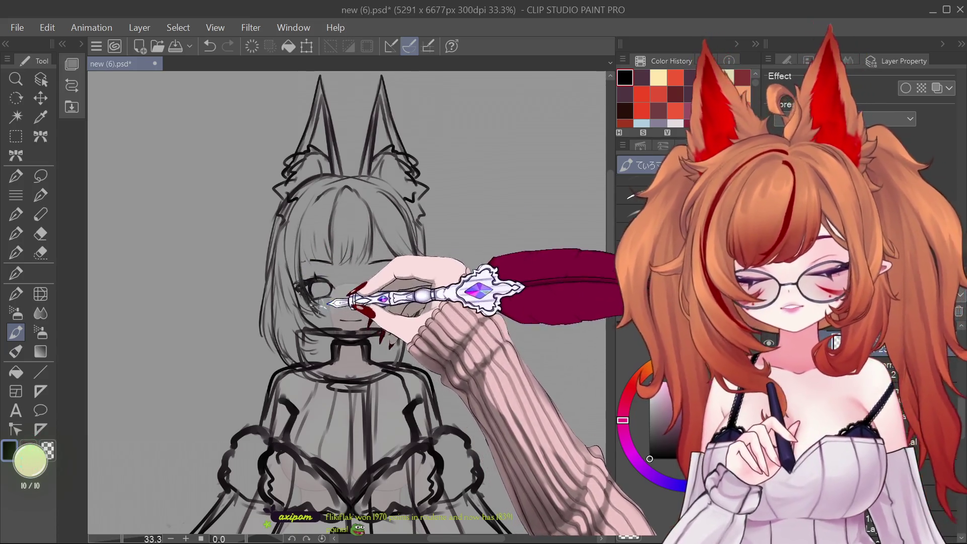
pyautogui.moveTo(296, 274); pyautogui.dragTo(283, 241)
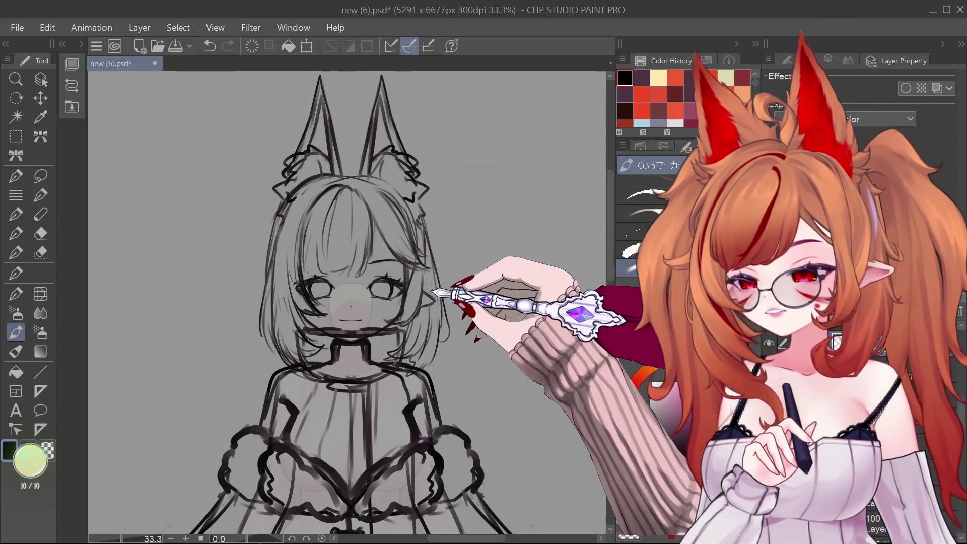
# - Zoom out to about 25% so the fox-eared head and the dress show together
pyautogui.scroll(-3, 407, 247)
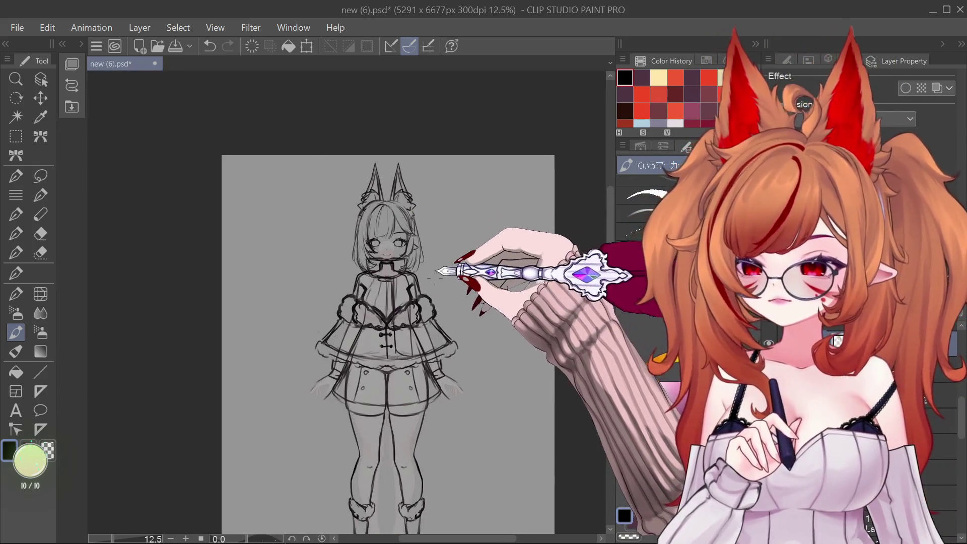
pyautogui.scroll(3, 427, 276)
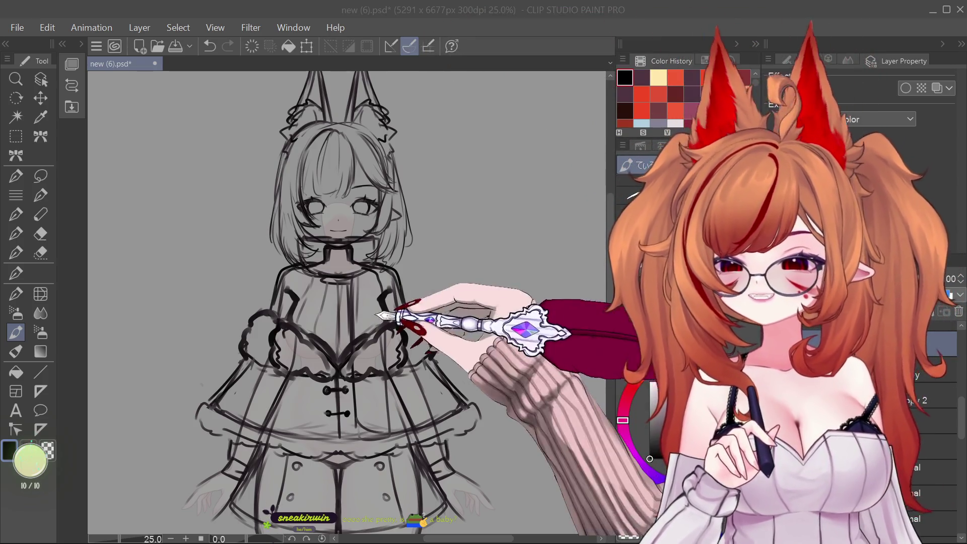
pyautogui.scroll(-3, 405, 213)
pyautogui.scroll(2, 371, 157)
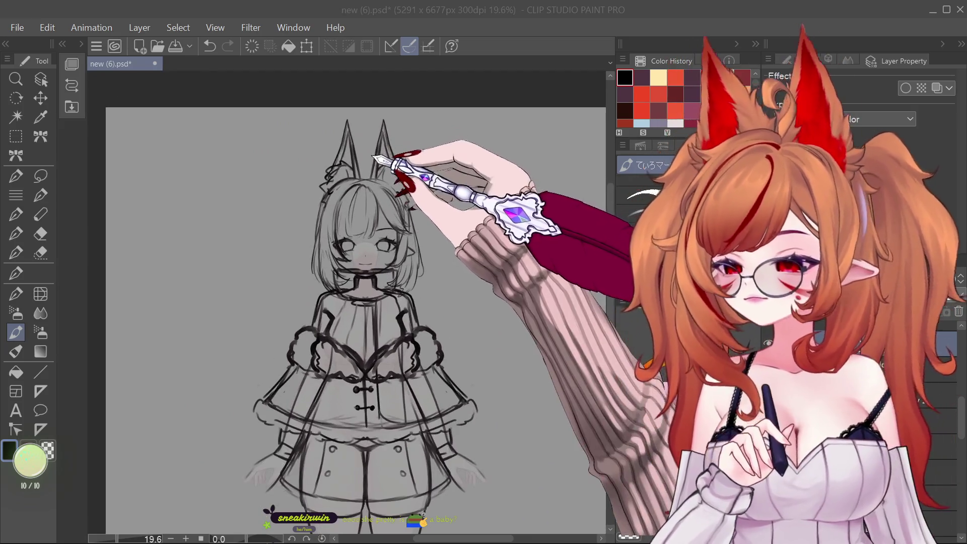
pyautogui.scroll(1, 428, 272)
pyautogui.scroll(-2, 447, 190)
pyautogui.scroll(2, 447, 205)
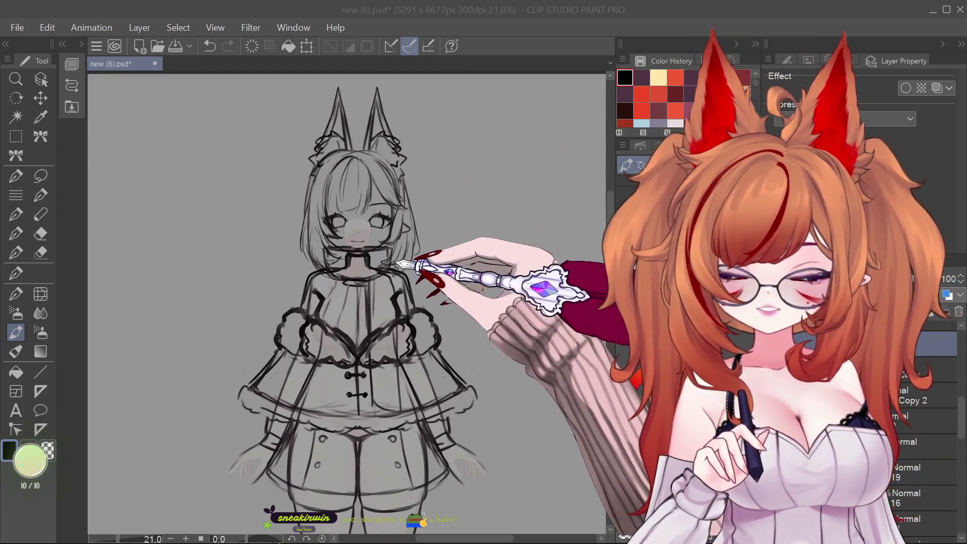
pyautogui.scroll(-1, 421, 236)
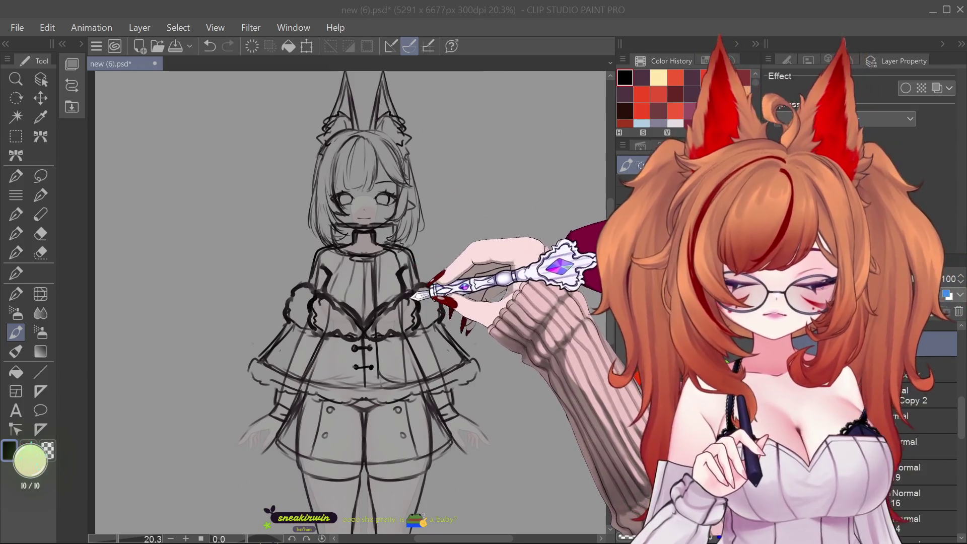
pyautogui.scroll(1, 401, 259)
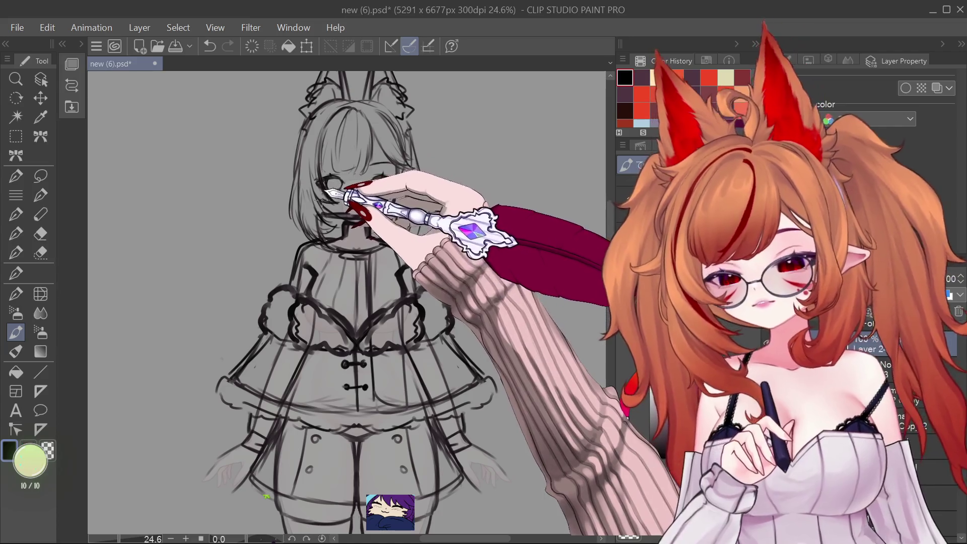
# - Draw a collar line under the chin, undo the thicker redo, and add a short collar stroke
pyautogui.moveTo(316, 213); pyautogui.dragTo(375, 214)
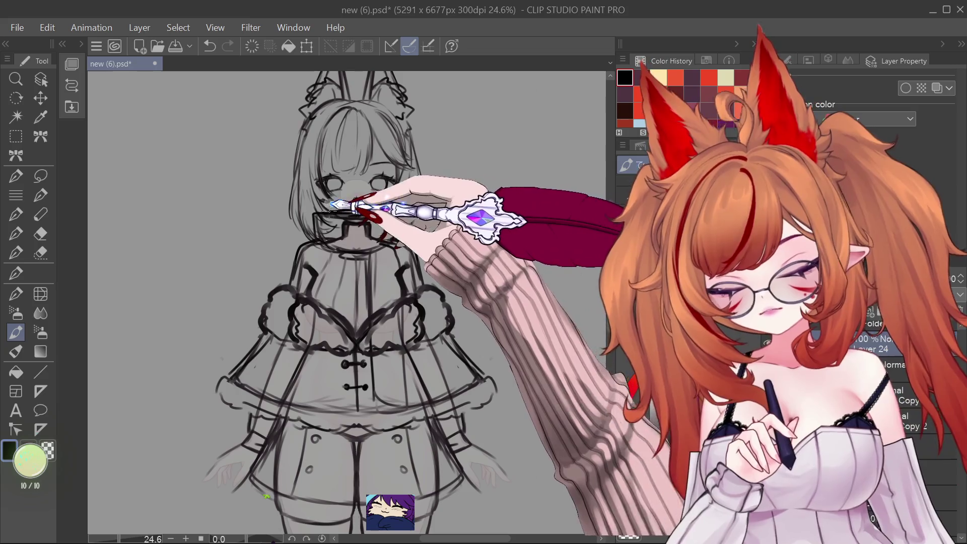
pyautogui.moveTo(322, 216); pyautogui.dragTo(401, 216)
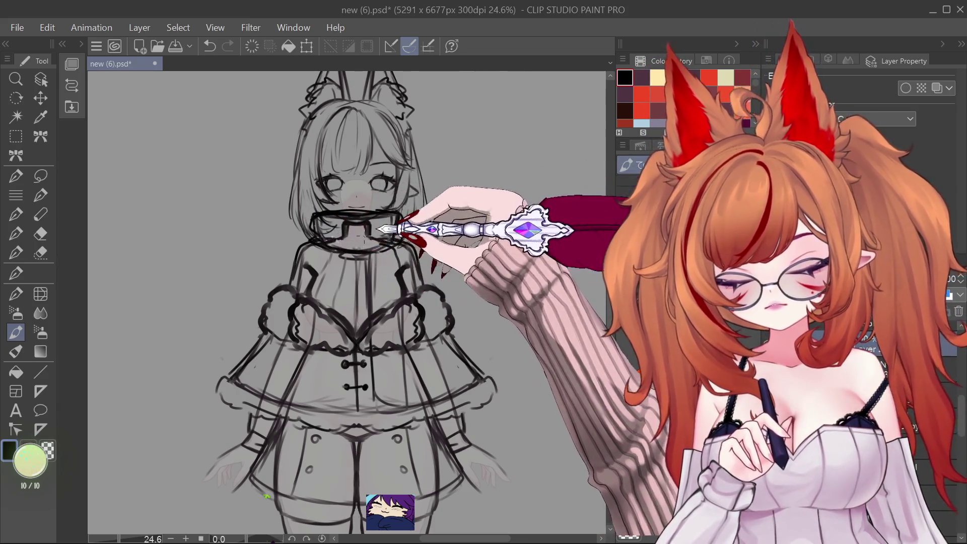
pyautogui.hotkey('ctrl', 'z')
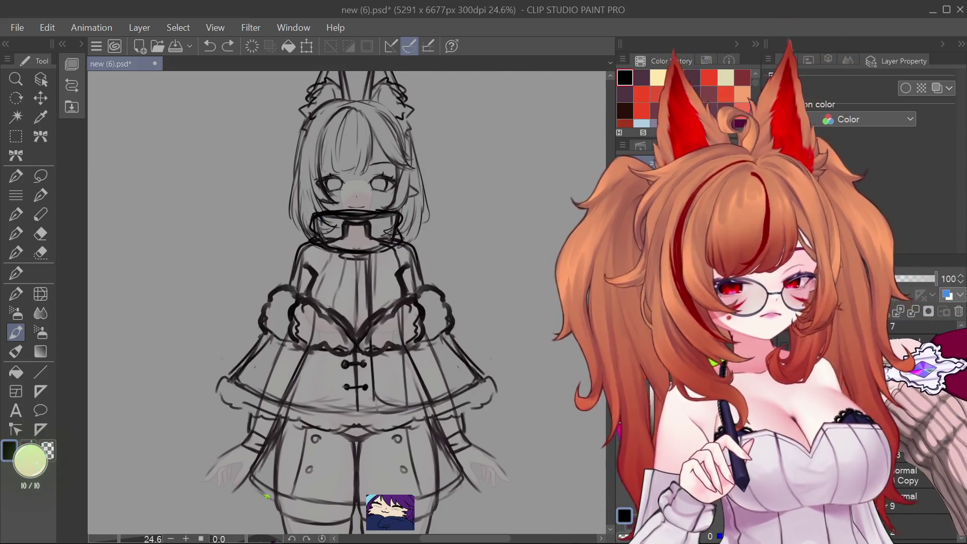
pyautogui.moveTo(378, 217); pyautogui.dragTo(385, 227)
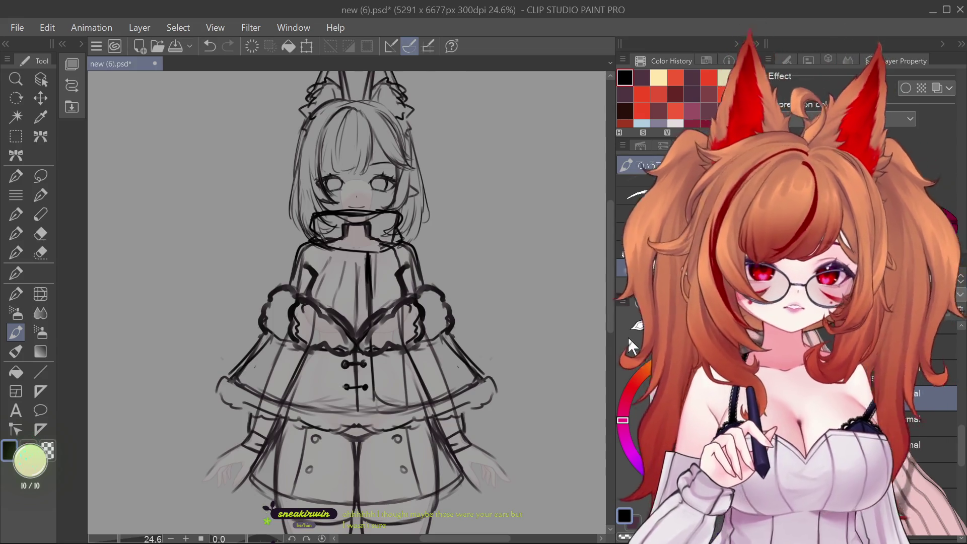
# - Step back and forth through the undo history to compare earlier sketch states
pyautogui.hotkey('ctrl', 'z')
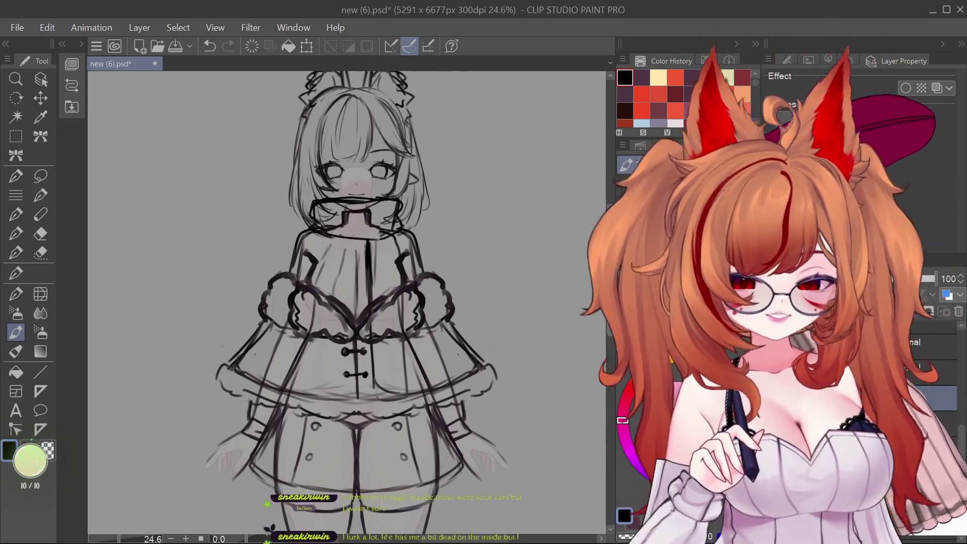
pyautogui.hotkey('ctrl', 'z')
pyautogui.hotkey('ctrl', 'z')
pyautogui.hotkey('ctrl', 'z')
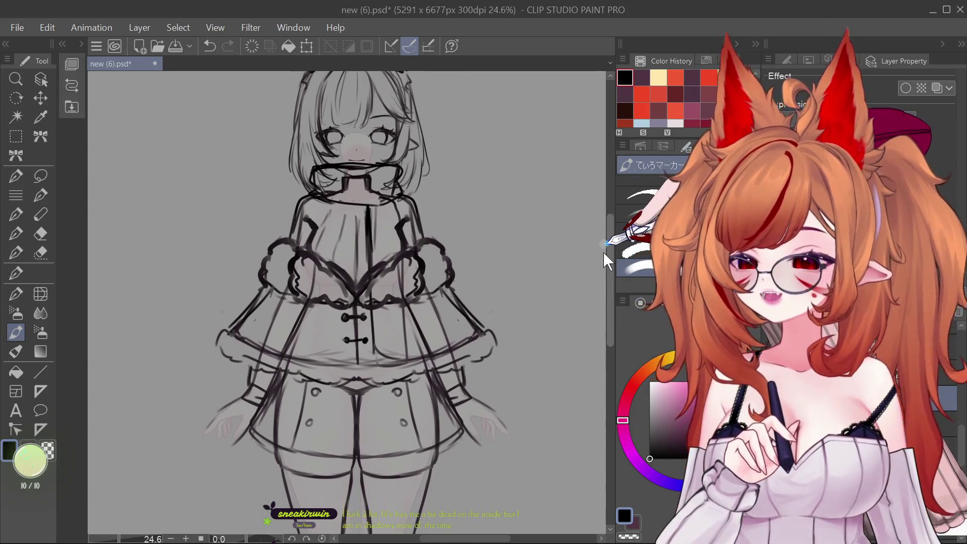
pyautogui.hotkey('ctrl', 'z')
pyautogui.hotkey('ctrl', 'z')
pyautogui.hotkey('ctrl', 'z')
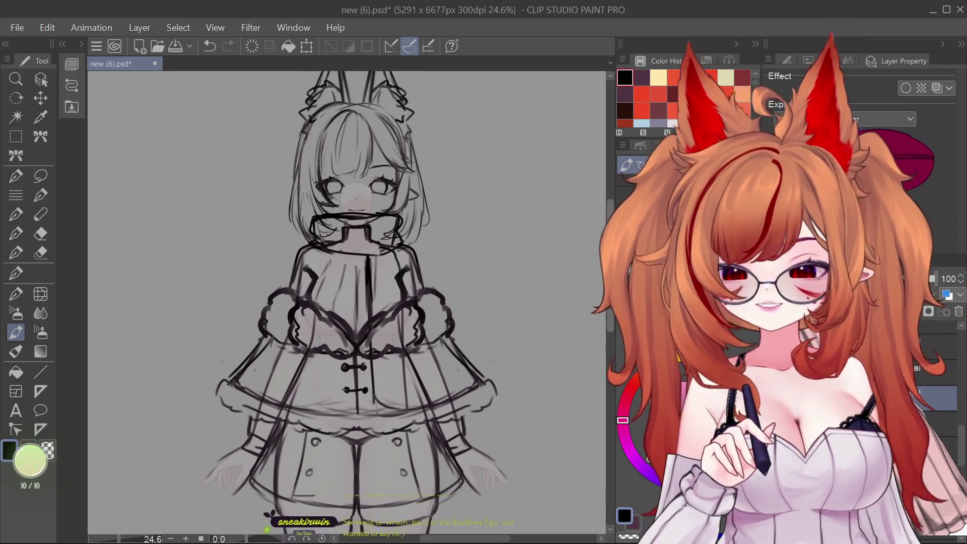
pyautogui.hotkey('ctrl', 'z')
pyautogui.hotkey('ctrl', 'z')
pyautogui.hotkey('ctrl', 'z')
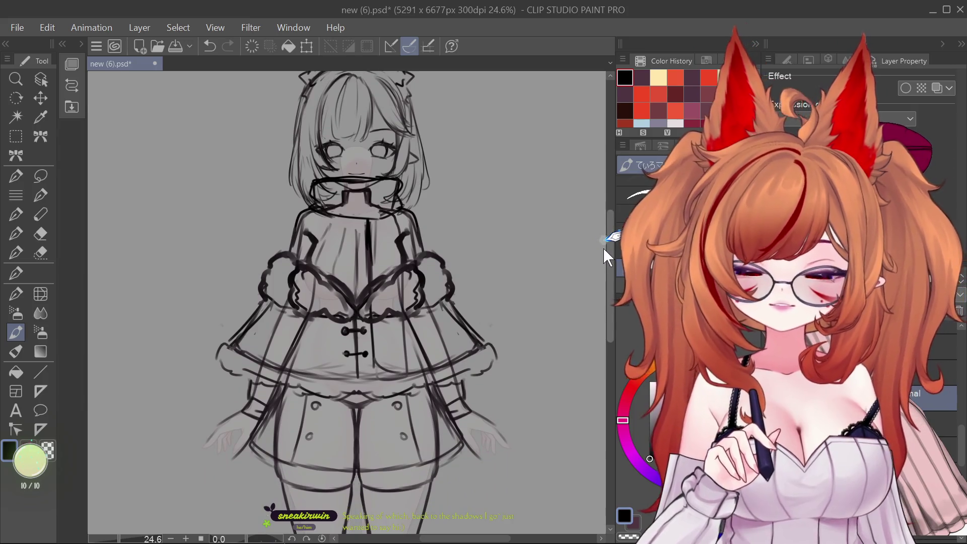
pyautogui.hotkey('ctrl', 'z')
pyautogui.hotkey('ctrl', 'z')
pyautogui.hotkey('ctrl', 'z')
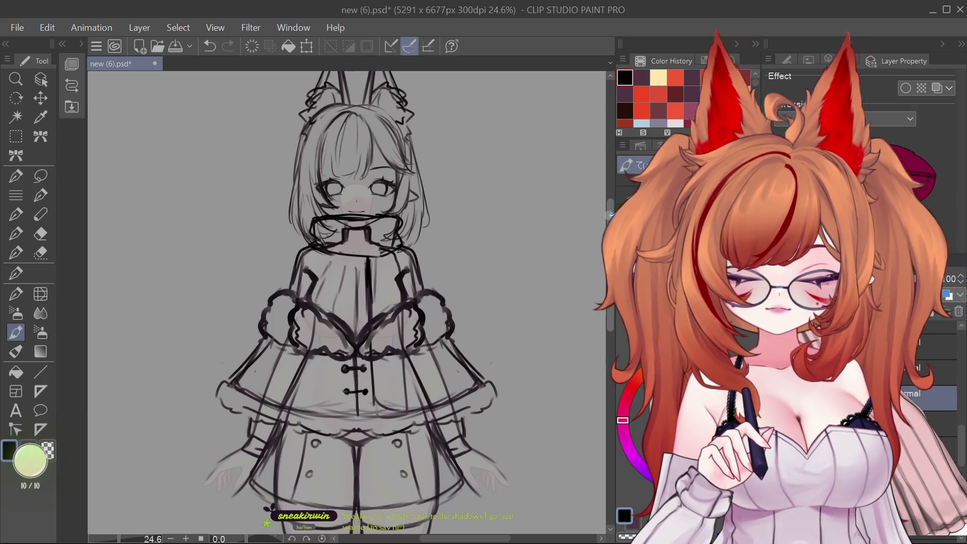
pyautogui.hotkey('ctrl', 'z')
pyautogui.hotkey('ctrl', 'y')
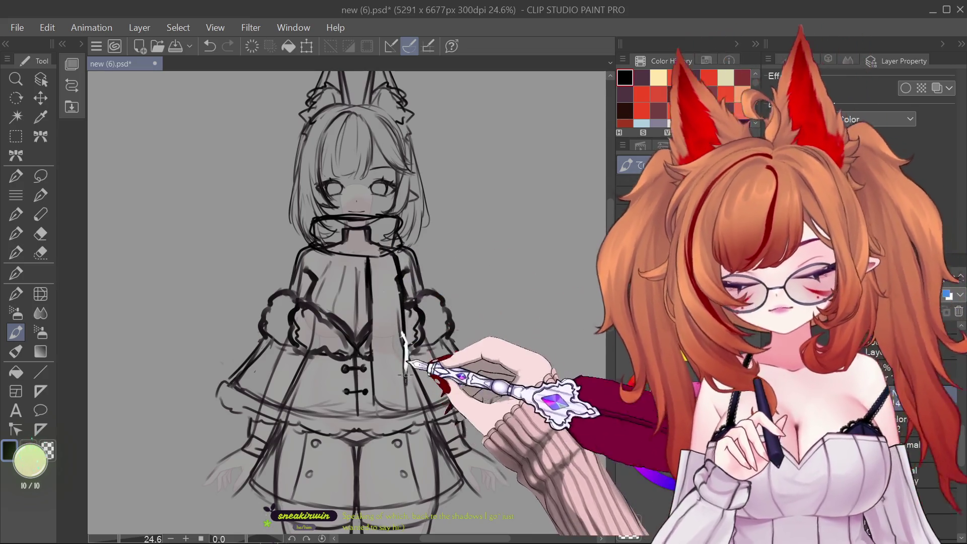
# - Draw the scarf tail hanging down the capelet front, then hide a layer to compare
pyautogui.moveTo(405, 352); pyautogui.dragTo(397, 395)
pyautogui.moveTo(370, 272); pyautogui.dragTo(373, 312)
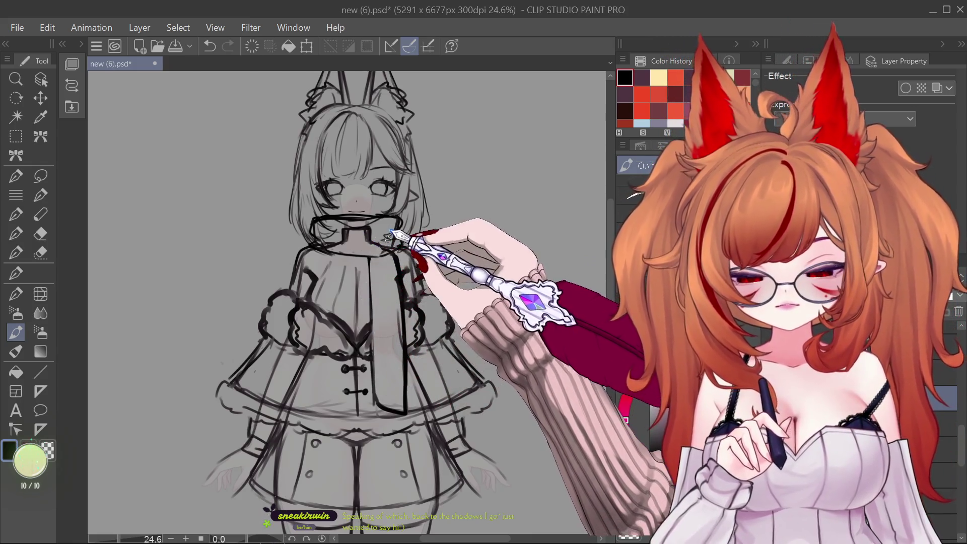
pyautogui.scroll(-5, 403, 267)
pyautogui.scroll(3, 409, 231)
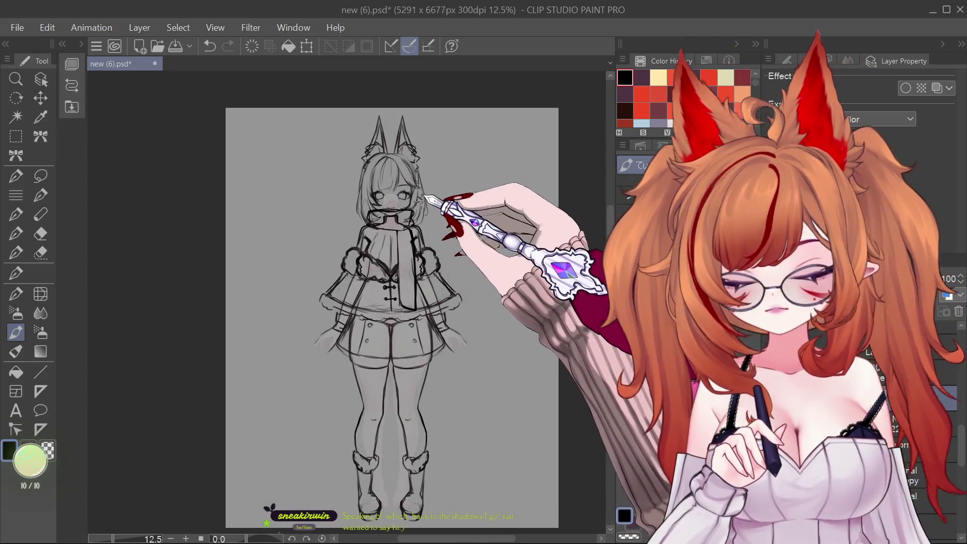
pyautogui.scroll(2, 423, 201)
pyautogui.scroll(-2, 416, 222)
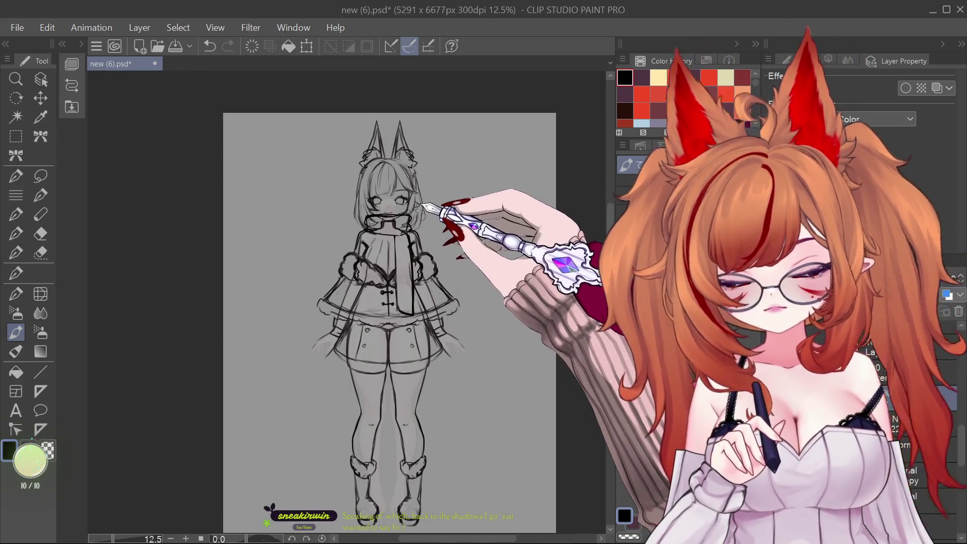
pyautogui.scroll(2, 403, 195)
pyautogui.scroll(-2, 406, 201)
pyautogui.scroll(2, 409, 216)
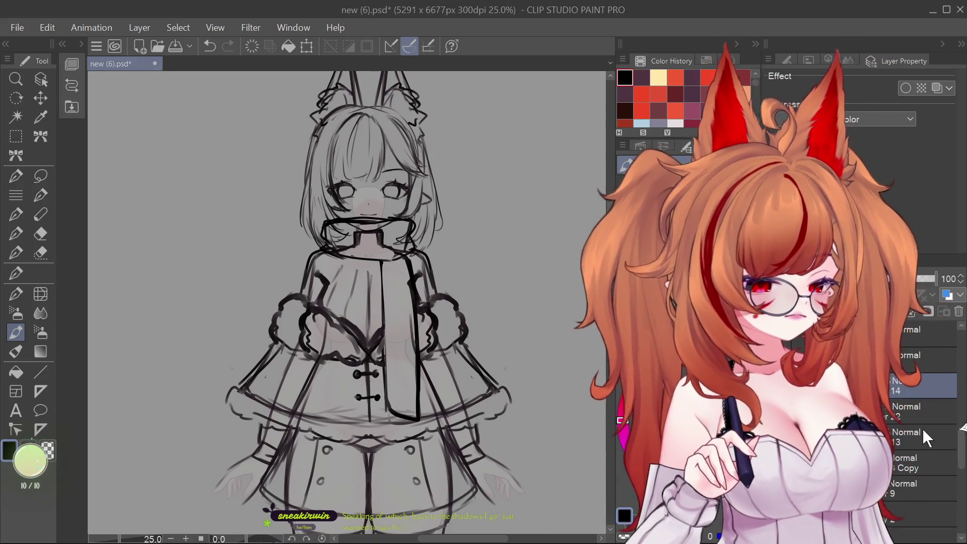
pyautogui.click(776, 438)
# - Show the hidden layer again and zoom out and back in to check the left-side hair stroke
pyautogui.click(776, 437)
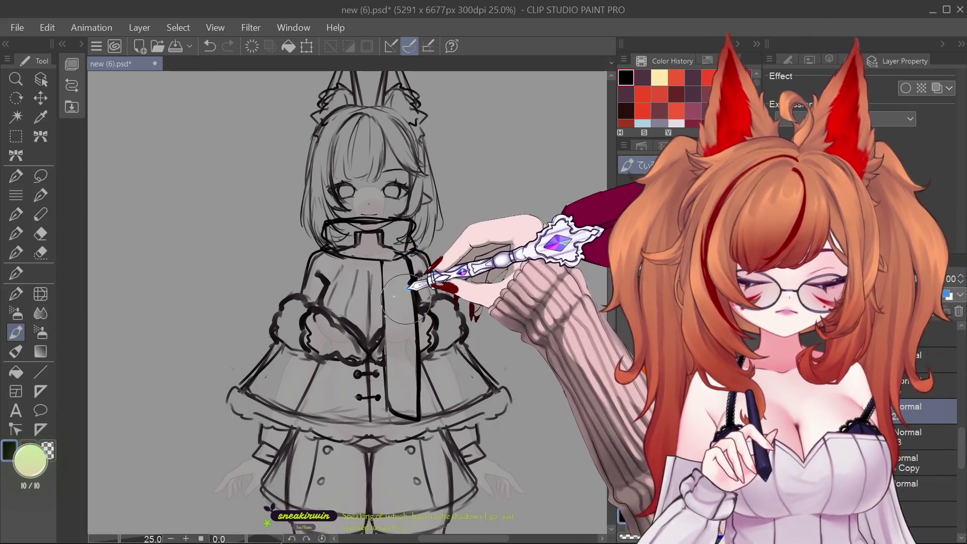
pyautogui.scroll(-5, 426, 275)
pyautogui.scroll(4, 410, 296)
pyautogui.scroll(-2, 414, 275)
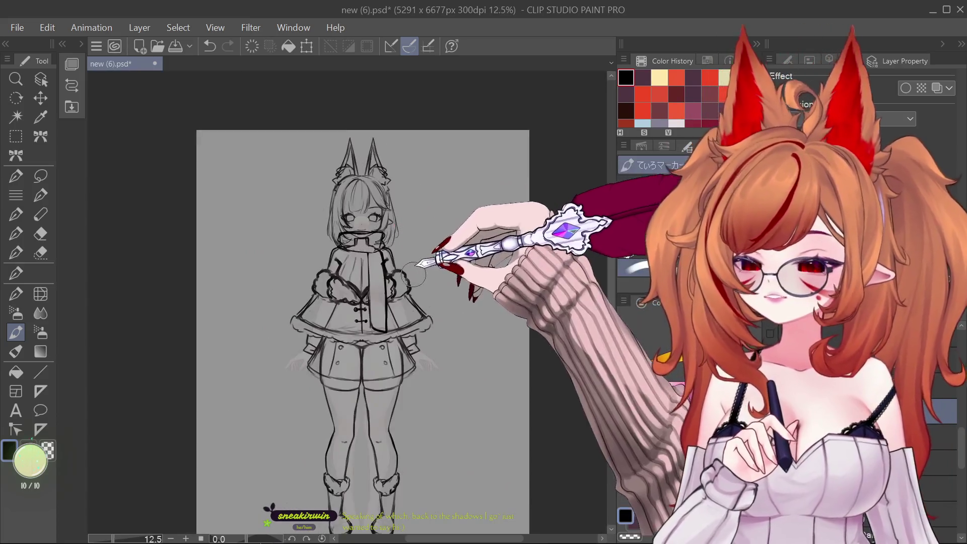
pyautogui.scroll(2, 383, 201)
pyautogui.scroll(-3, 418, 211)
pyautogui.scroll(3, 418, 212)
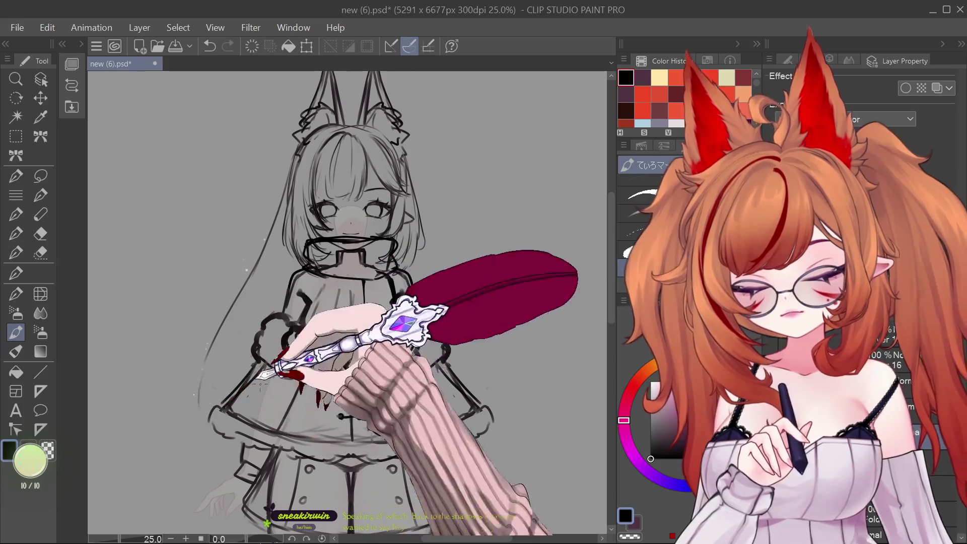
# - Undo the stray line and sketch long hair strokes down the right and left sides
pyautogui.hotkey('ctrl', 'z')
pyautogui.hotkey('ctrl', 'z')
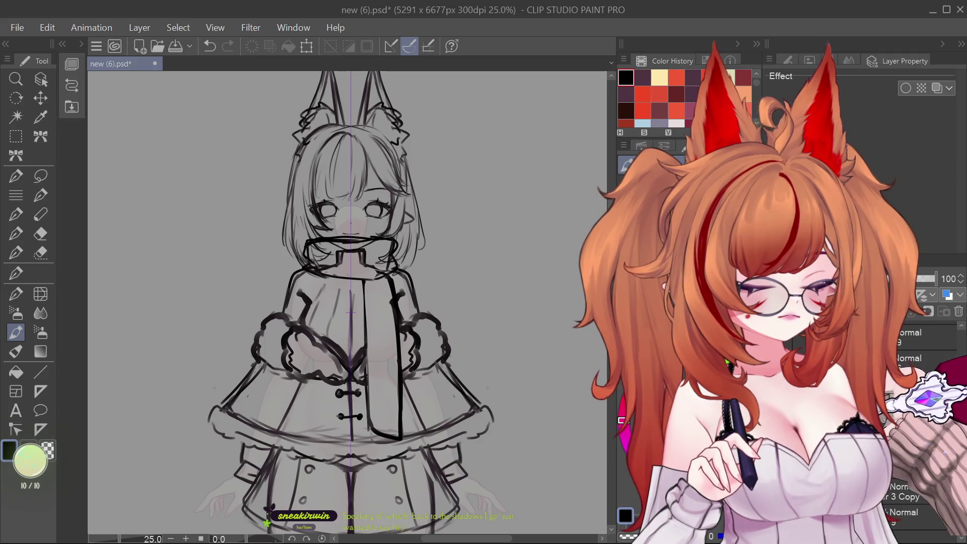
pyautogui.moveTo(478, 322); pyautogui.dragTo(418, 172)
pyautogui.moveTo(312, 151)
pyautogui.mouseDown()
pyautogui.moveTo(302, 190)
pyautogui.moveTo(280, 205)
pyautogui.moveTo(228, 307)
pyautogui.mouseUp()
pyautogui.moveTo(280, 205)
pyautogui.mouseDown()
pyautogui.moveTo(216, 345)
pyautogui.moveTo(227, 378)
pyautogui.moveTo(208, 386)
pyautogui.mouseUp()
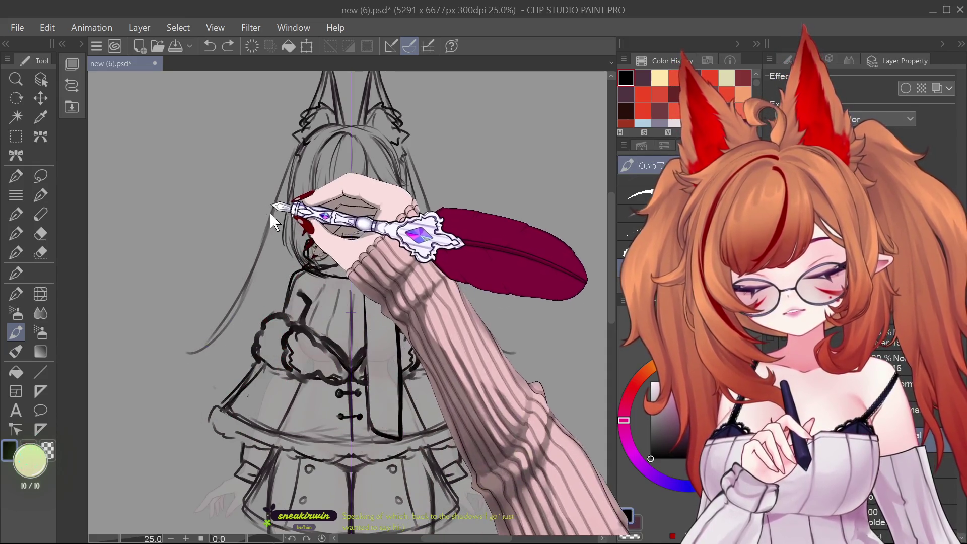
# - Redraw the left hair line and lengthen the hair ends at the lower left and right
pyautogui.hotkey('ctrl', 'z')
pyautogui.moveTo(297, 147)
pyautogui.mouseDown()
pyautogui.moveTo(281, 212)
pyautogui.moveTo(226, 287)
pyautogui.moveTo(217, 352)
pyautogui.mouseUp()
pyautogui.hotkey('ctrl', 'z')
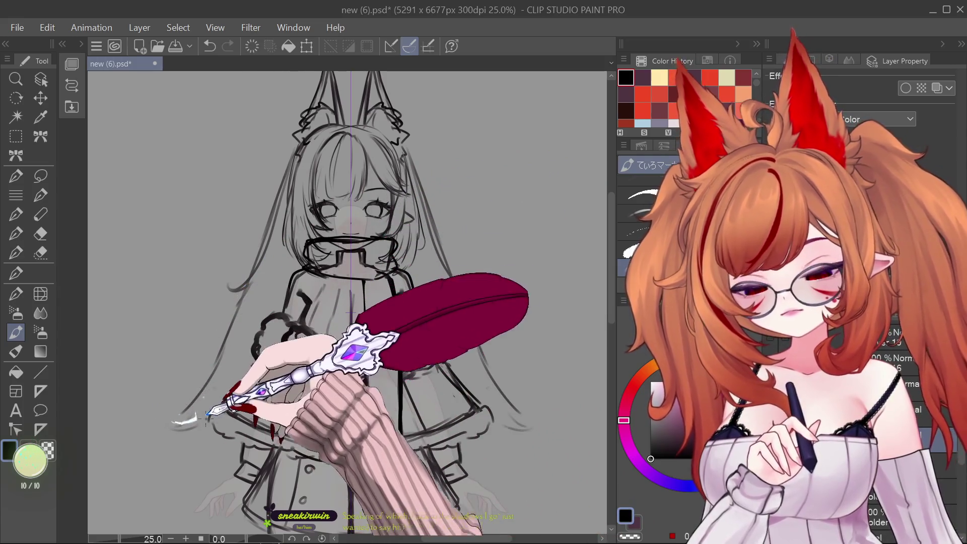
pyautogui.moveTo(190, 426); pyautogui.dragTo(216, 276)
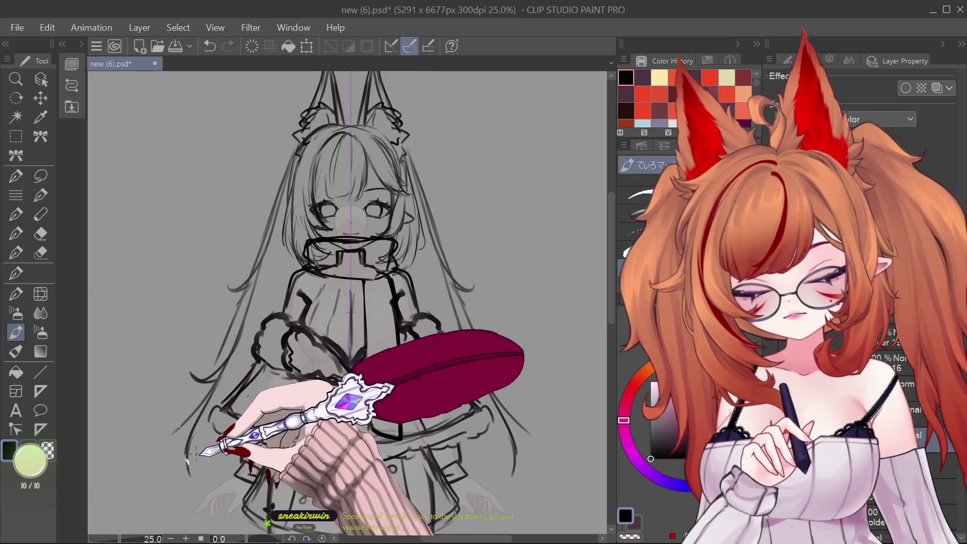
pyautogui.moveTo(212, 406); pyautogui.dragTo(204, 443)
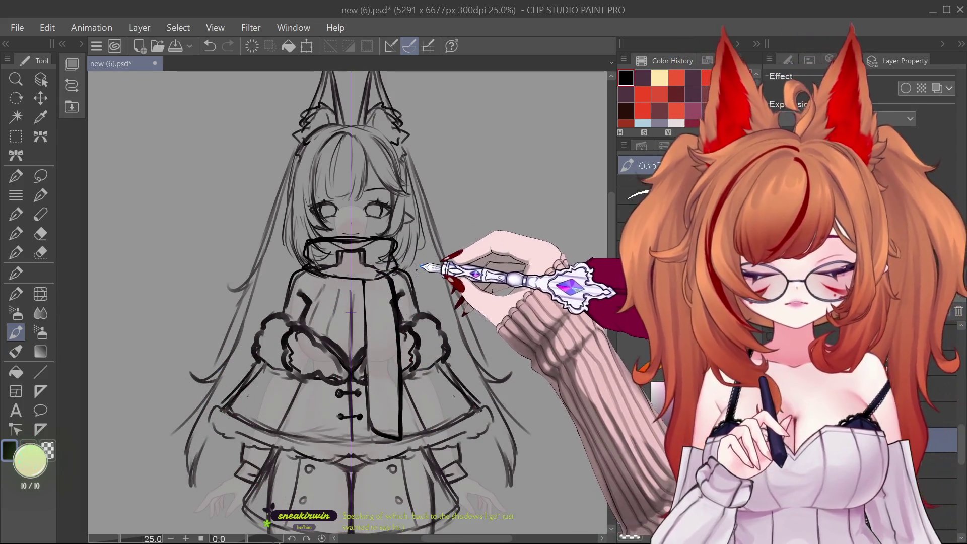
# - Review the long hair at different zoom levels and switch to the push warp brush
pyautogui.scroll(-2, 351, 313)
pyautogui.scroll(1, 382, 283)
pyautogui.scroll(2, 412, 261)
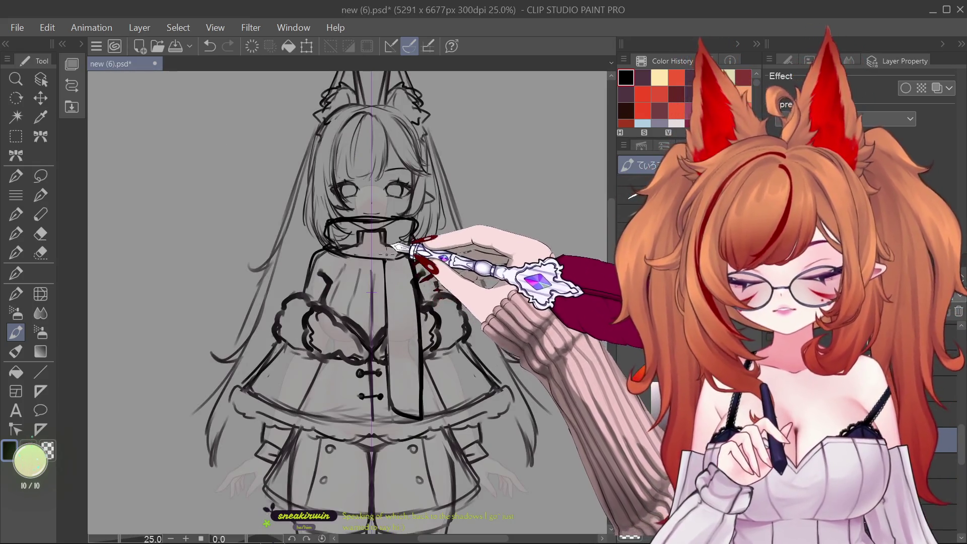
pyautogui.scroll(-2, 403, 323)
pyautogui.scroll(2, 396, 324)
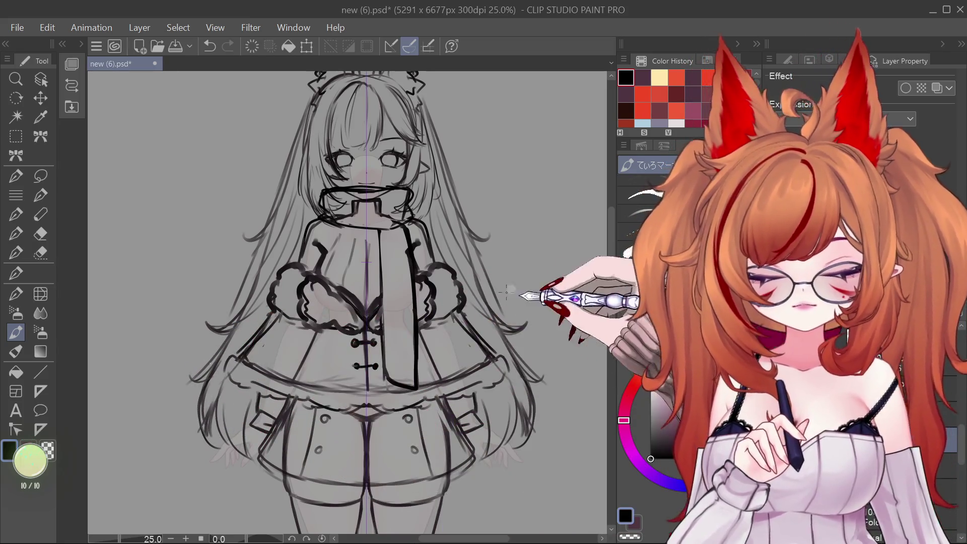
pyautogui.click(41, 293)
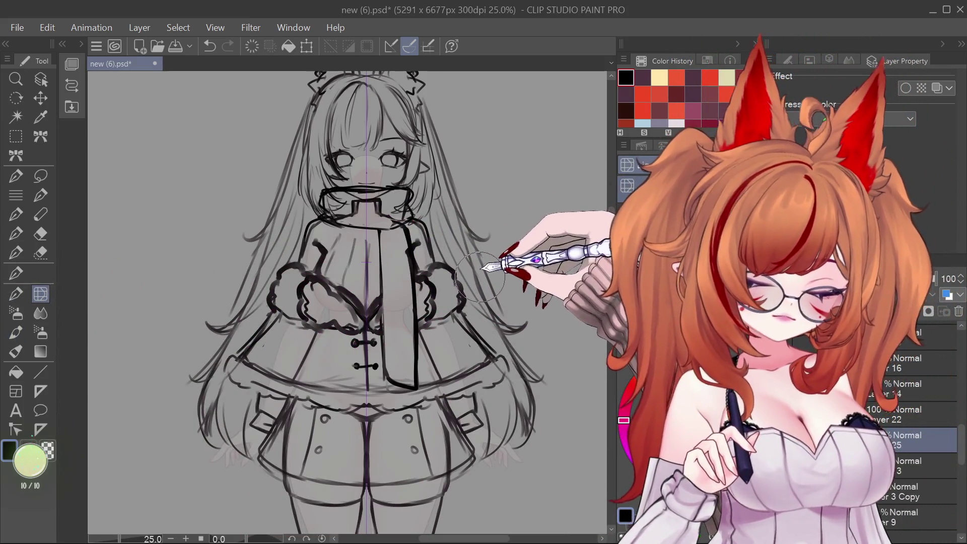
# - Push the hair strands with the warp brush, then undo the warp edits to restore the skirt frills
pyautogui.moveTo(505, 245); pyautogui.dragTo(496, 249)
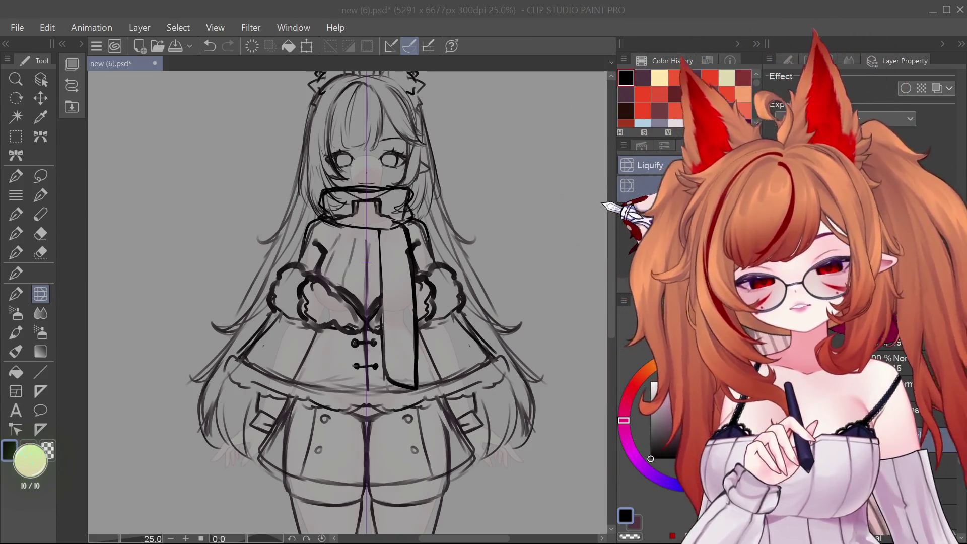
pyautogui.scroll(2, 618, 225)
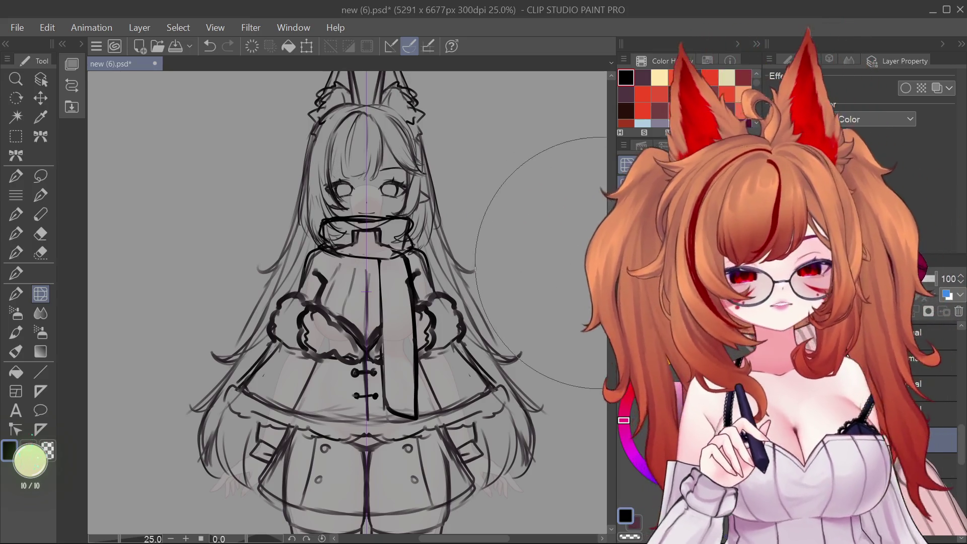
pyautogui.hotkey('ctrl', 'z')
pyautogui.hotkey('ctrl', 'z')
pyautogui.hotkey('ctrl', 'z')
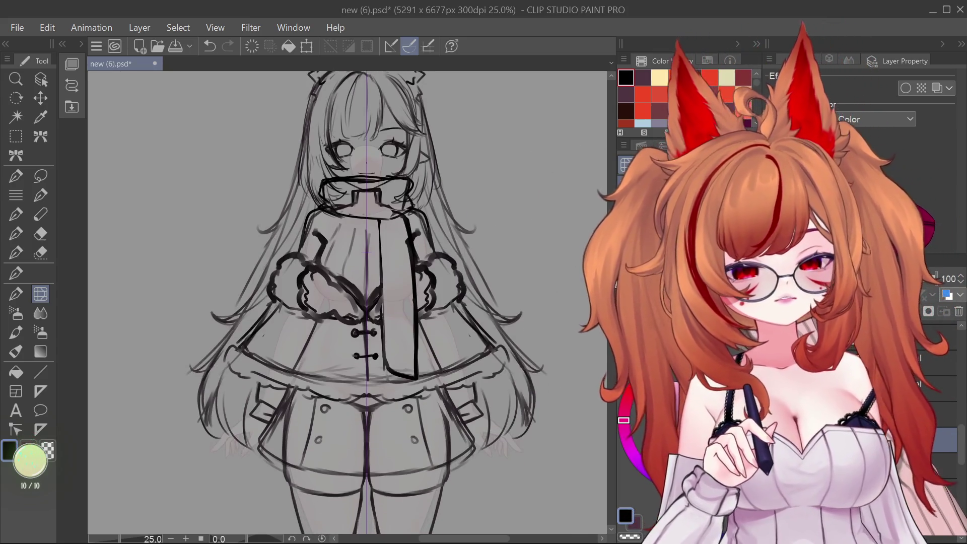
pyautogui.hotkey('ctrl', 'z')
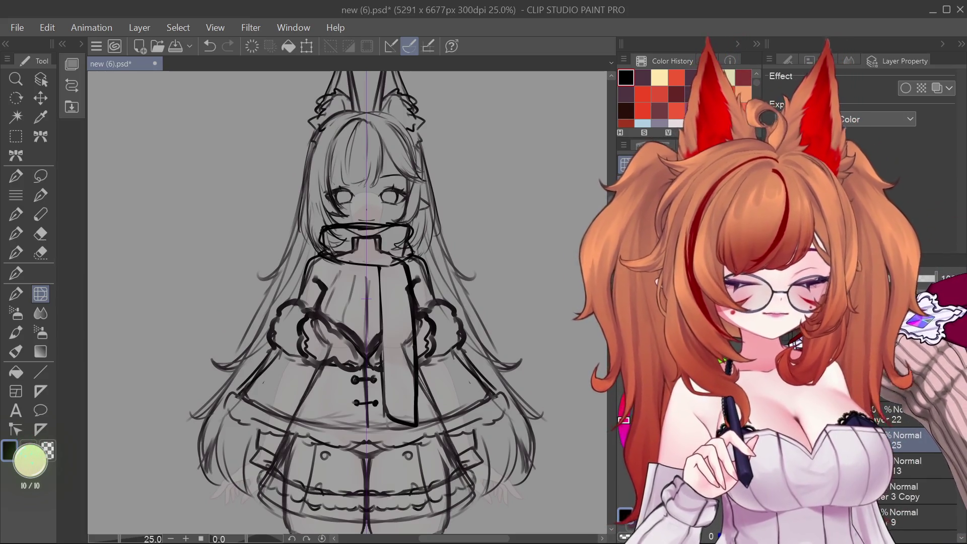
pyautogui.hotkey('ctrl', 'z')
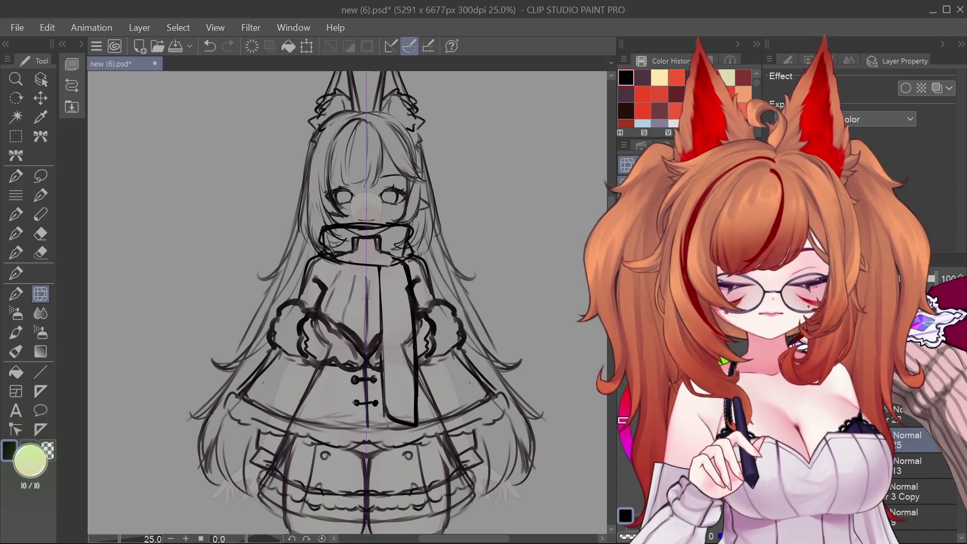
# - Delete unused layer 16 and Layer 13, restoring the coat outfit layer after a mistaken deletion
pyautogui.click(780, 342)
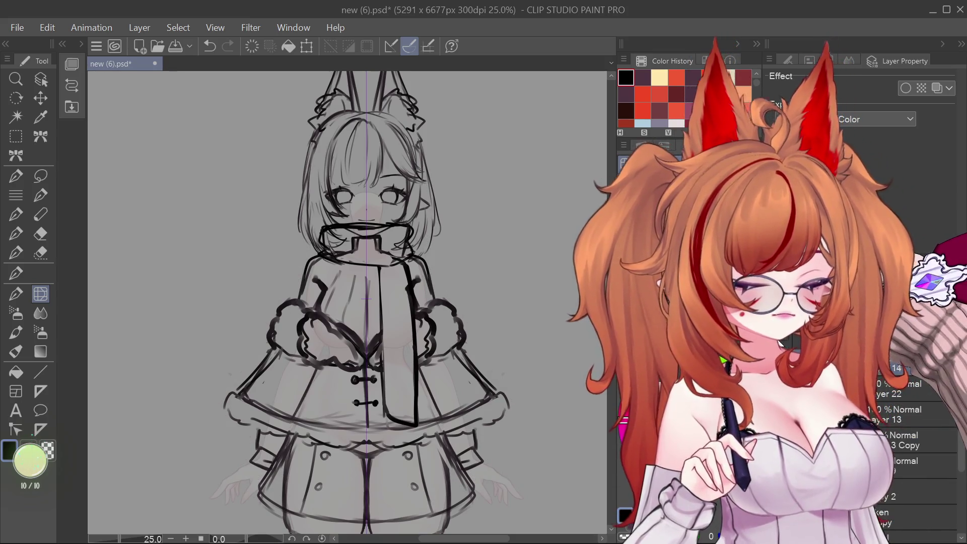
pyautogui.hotkey('ctrl', 'z')
pyautogui.hotkey('ctrl', 'z')
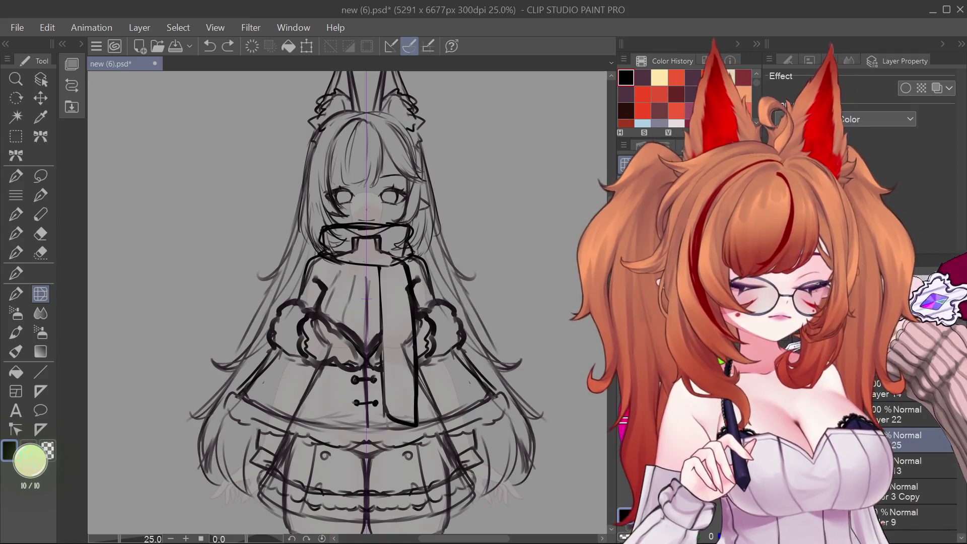
pyautogui.hotkey('ctrl', 'z')
pyautogui.click(958, 313)
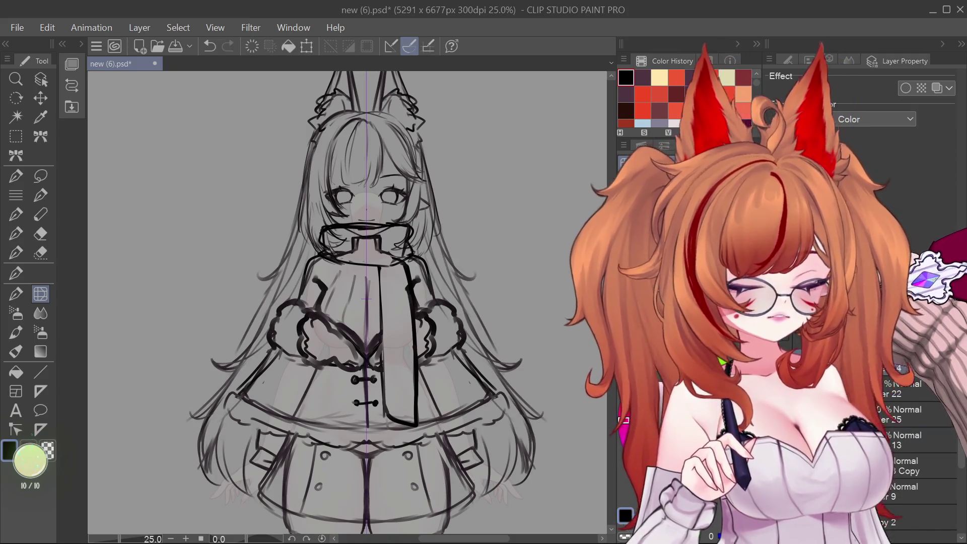
pyautogui.hotkey('ctrl', 'e')
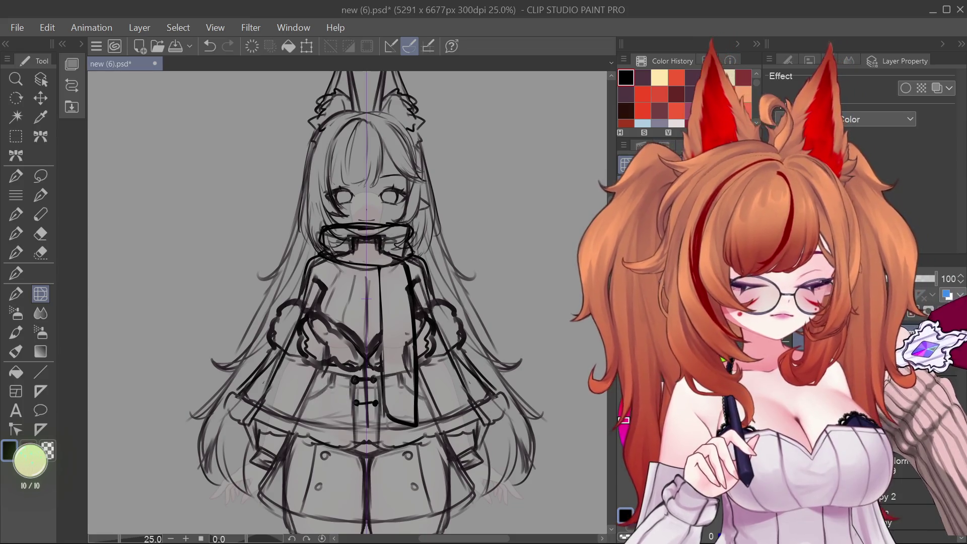
pyautogui.click(959, 314)
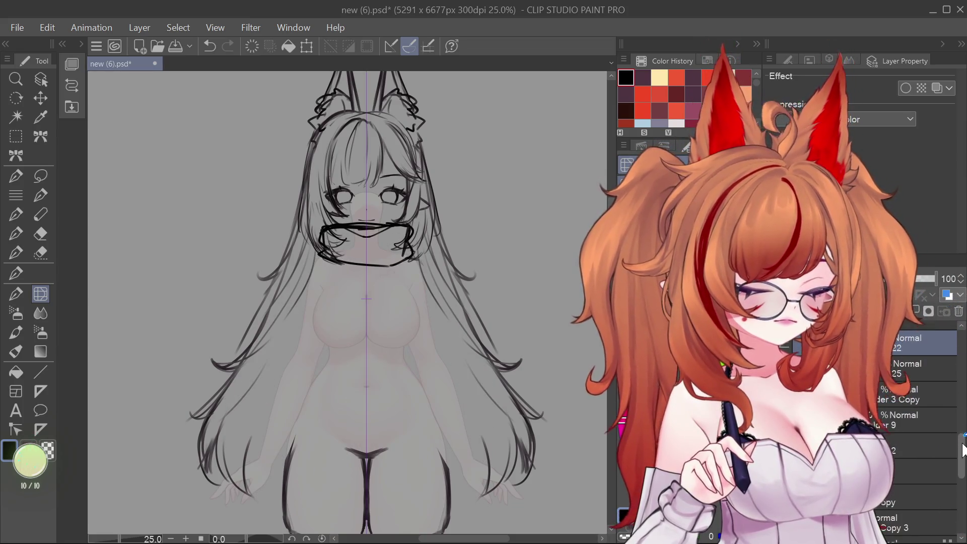
pyautogui.hotkey('ctrl', 'z')
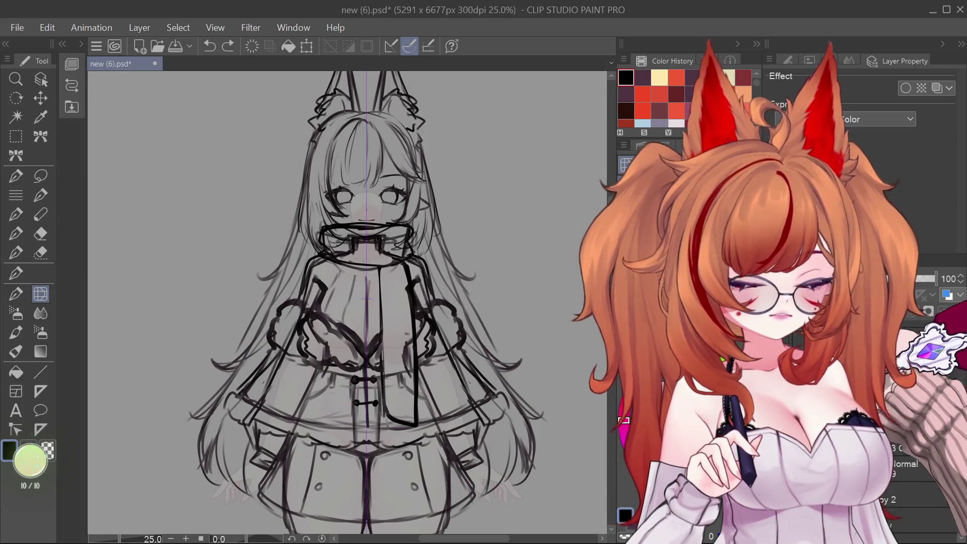
pyautogui.click(959, 312)
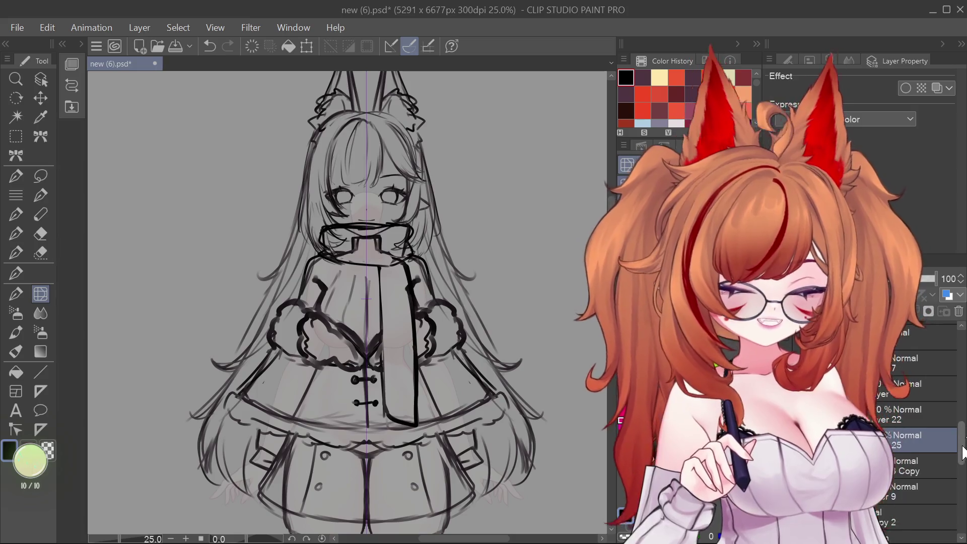
# - Confirm the head's mesh transformation and reveal the face with dark magenta hair
pyautogui.scroll(3, 885, 412)
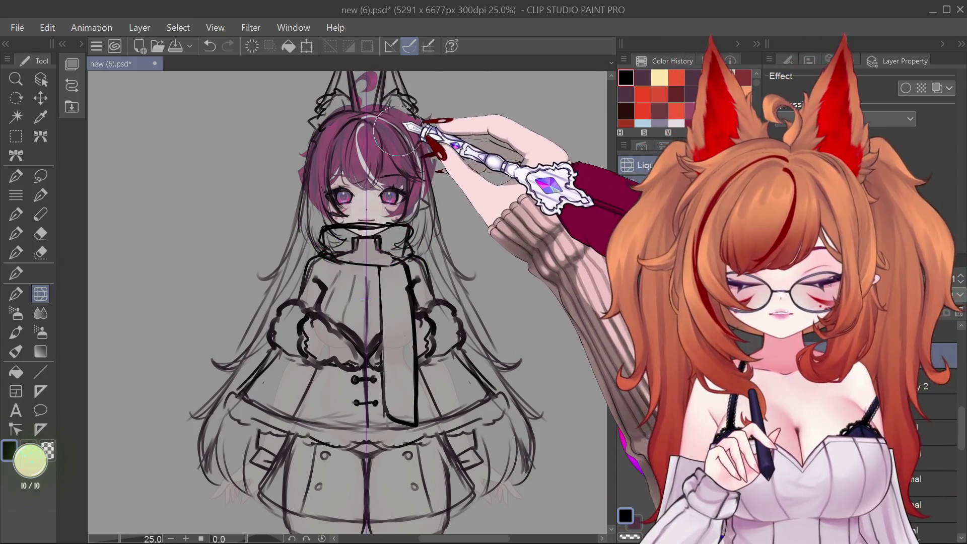
pyautogui.scroll(3, 394, 130)
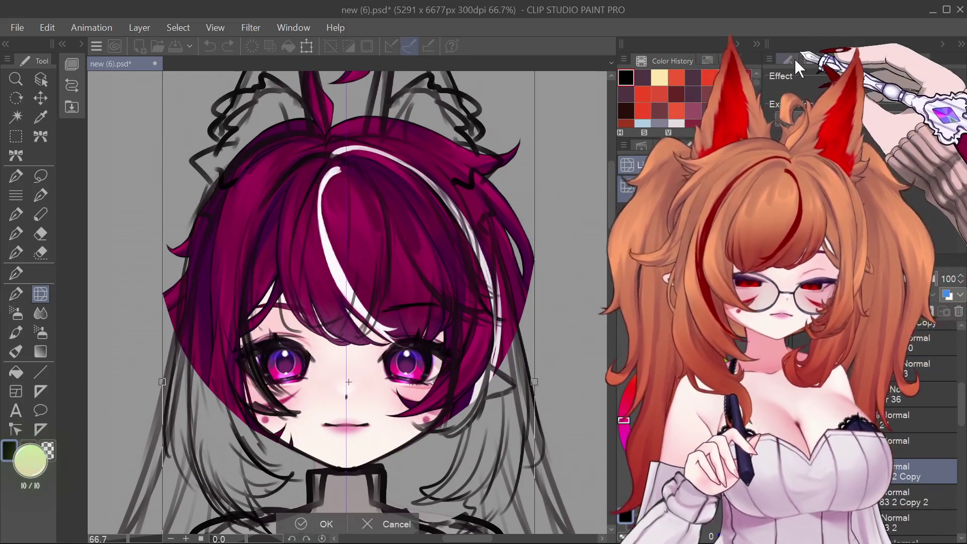
pyautogui.press('Return')
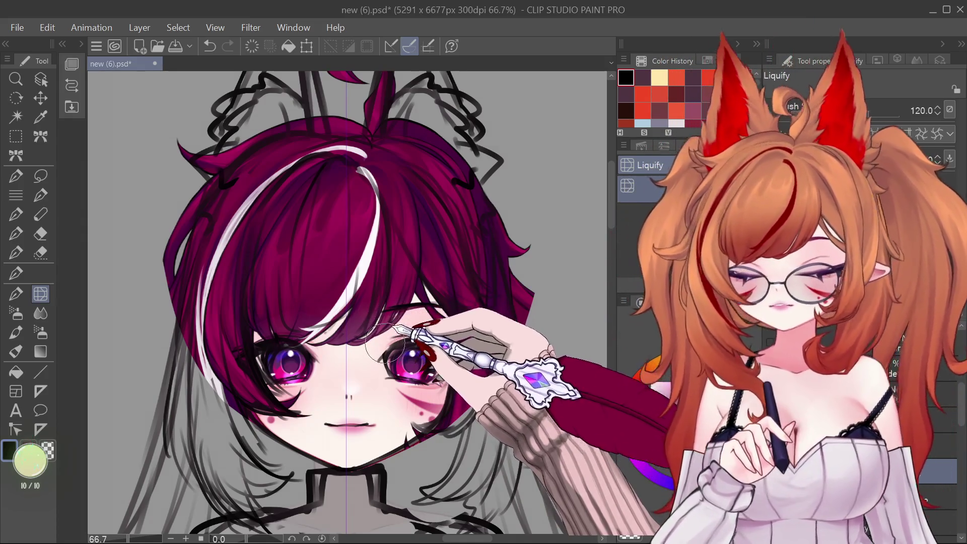
pyautogui.scroll(-8, 400, 173)
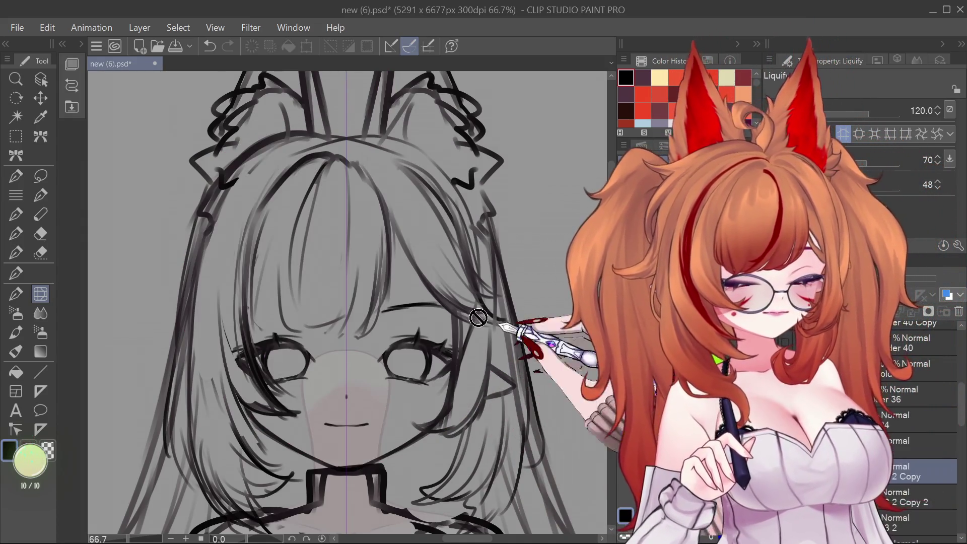
pyautogui.scroll(3, 400, 173)
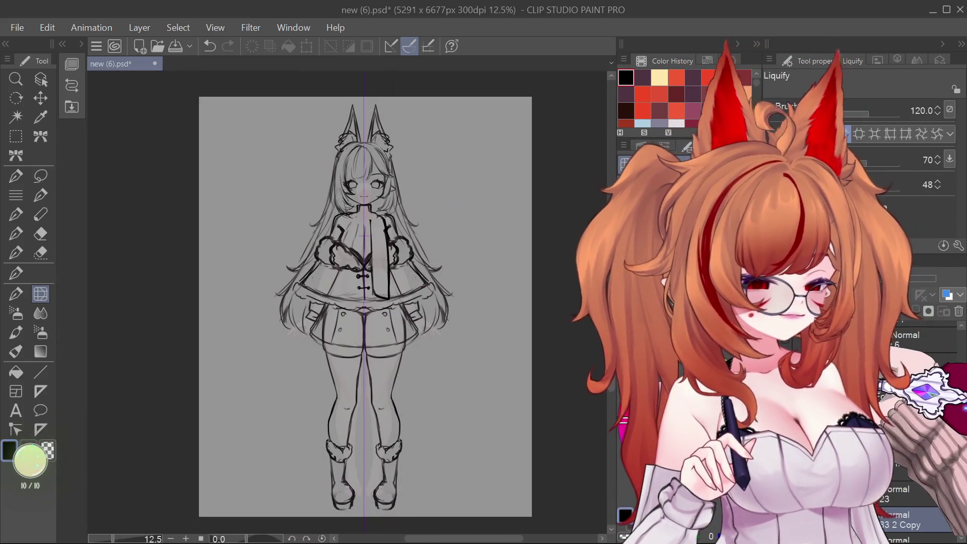
pyautogui.click(627, 342)
pyautogui.click(627, 343)
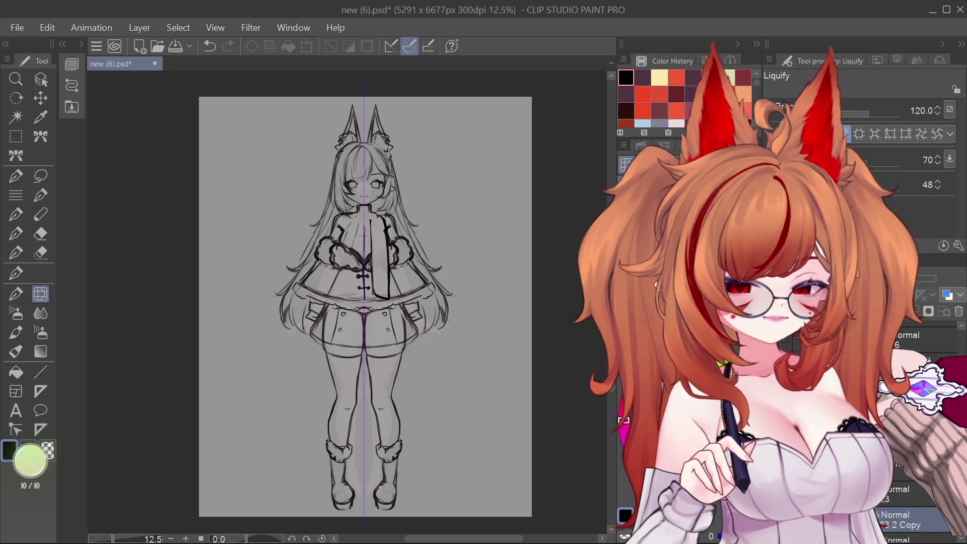
pyautogui.click(627, 358)
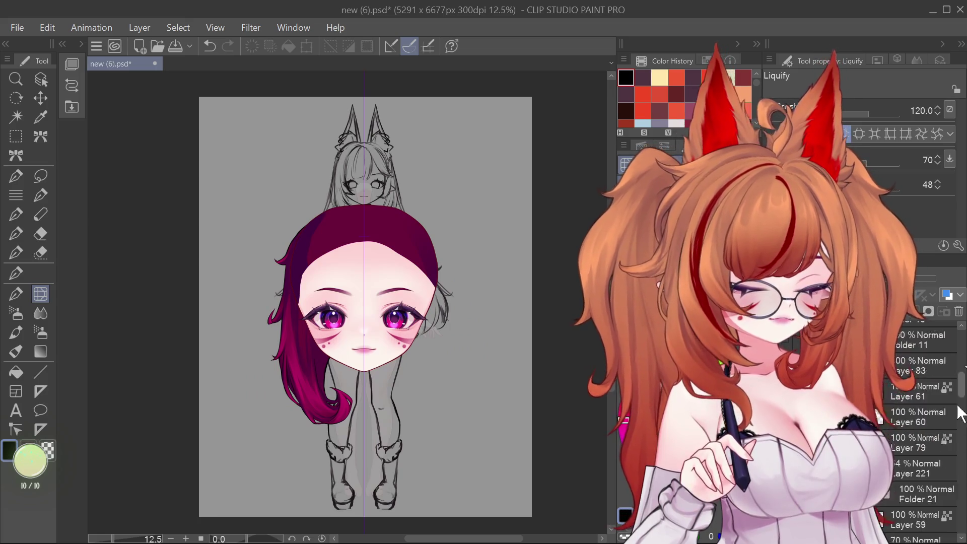
# - Hide the sketch head above the coloured head and the long magenta hair strand
pyautogui.scroll(-3, 945, 472)
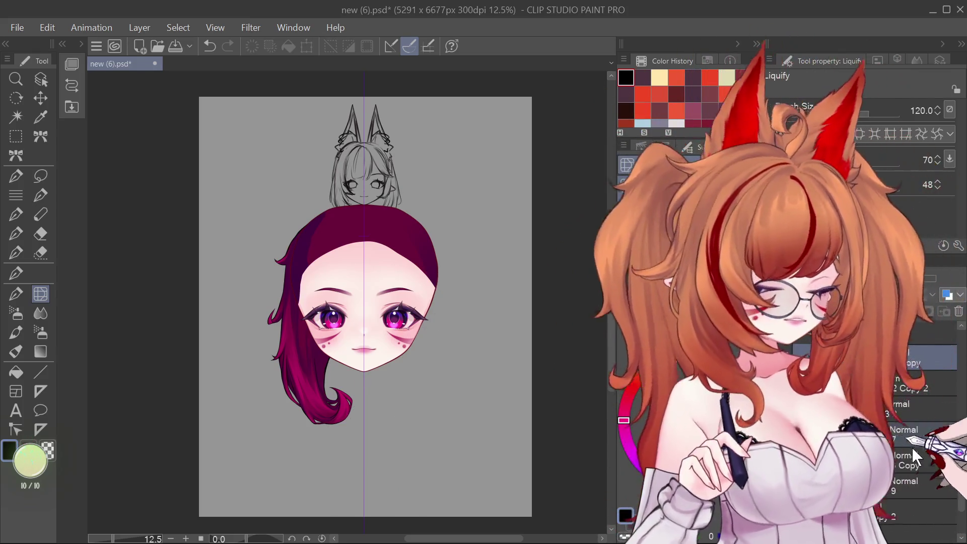
pyautogui.scroll(5, 961, 499)
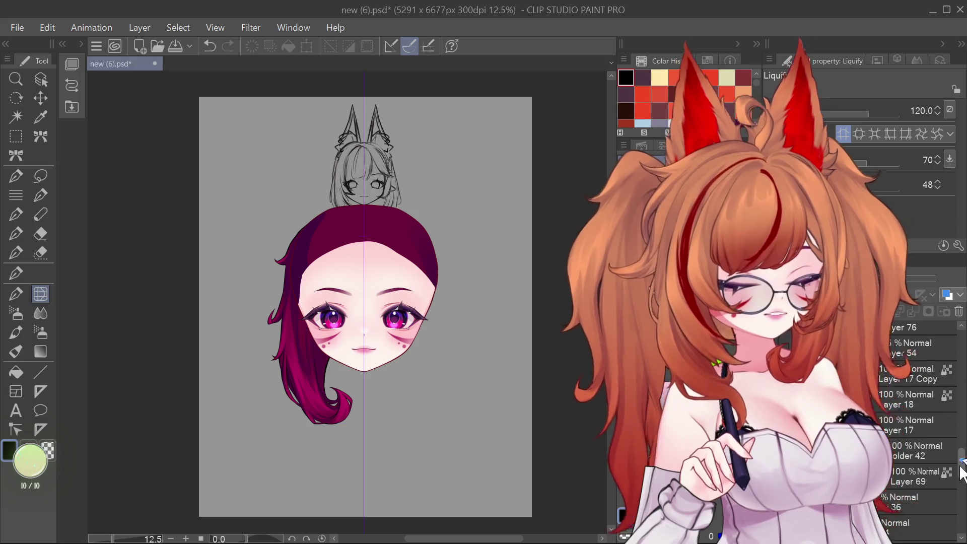
pyautogui.scroll(-5, 961, 370)
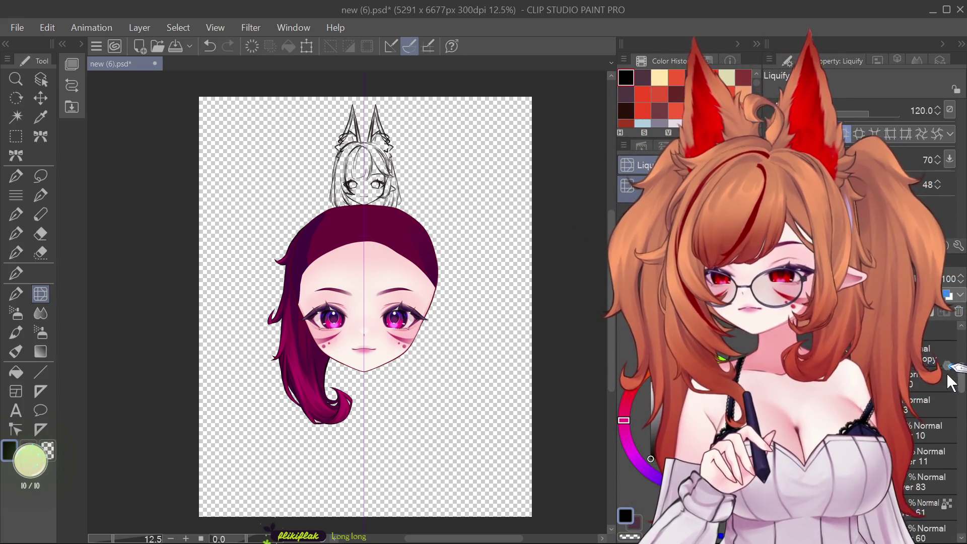
pyautogui.scroll(-2, 947, 392)
pyautogui.scroll(-1, 945, 396)
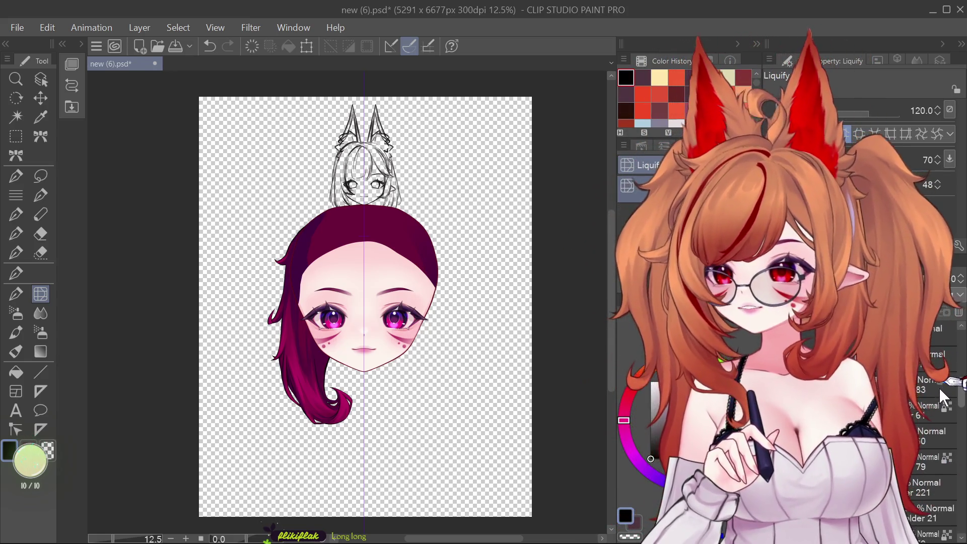
pyautogui.scroll(-1, 943, 398)
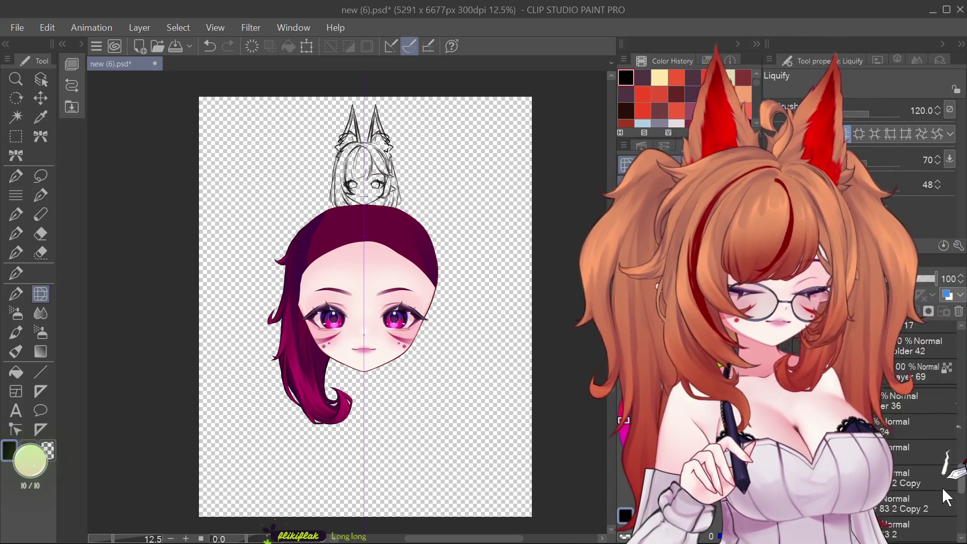
pyautogui.click(959, 498)
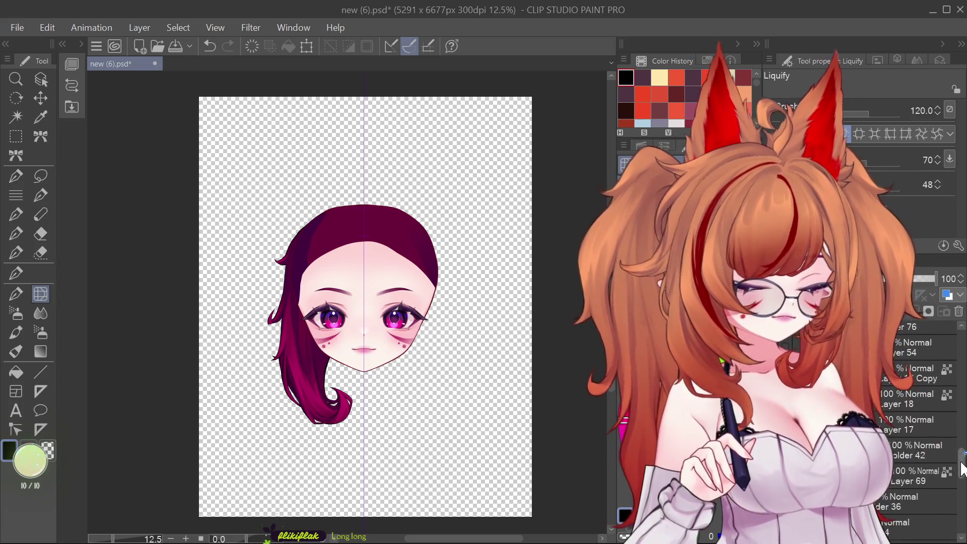
pyautogui.click(960, 383)
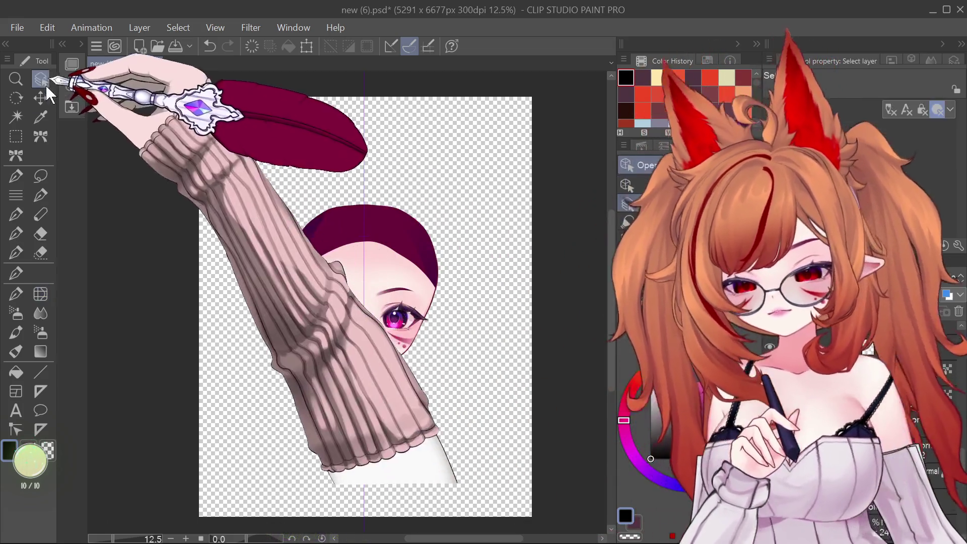
# - Compare the head with and without the hair cap, add a new layer, and delete the face drawing layer
pyautogui.click(40, 79)
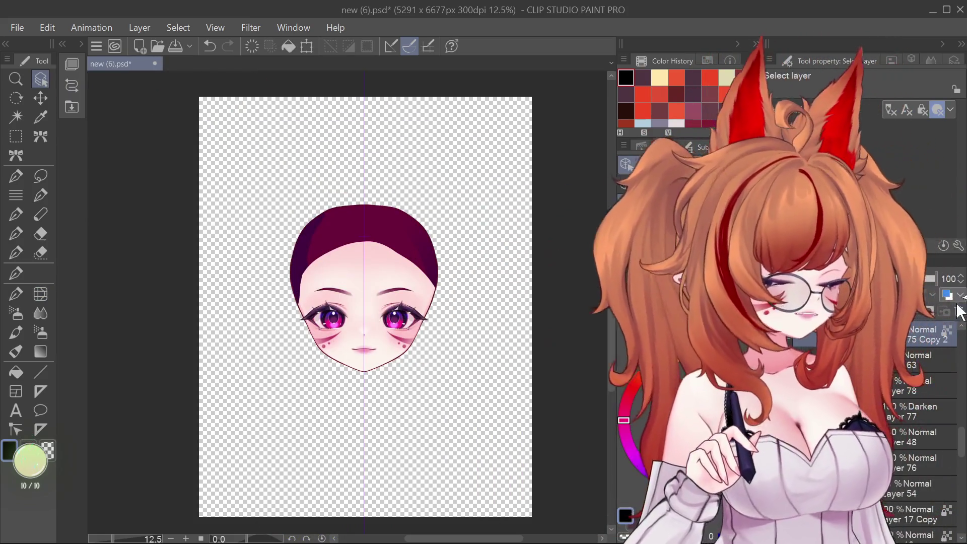
pyautogui.click(959, 313)
pyautogui.hotkey('ctrl', 'z')
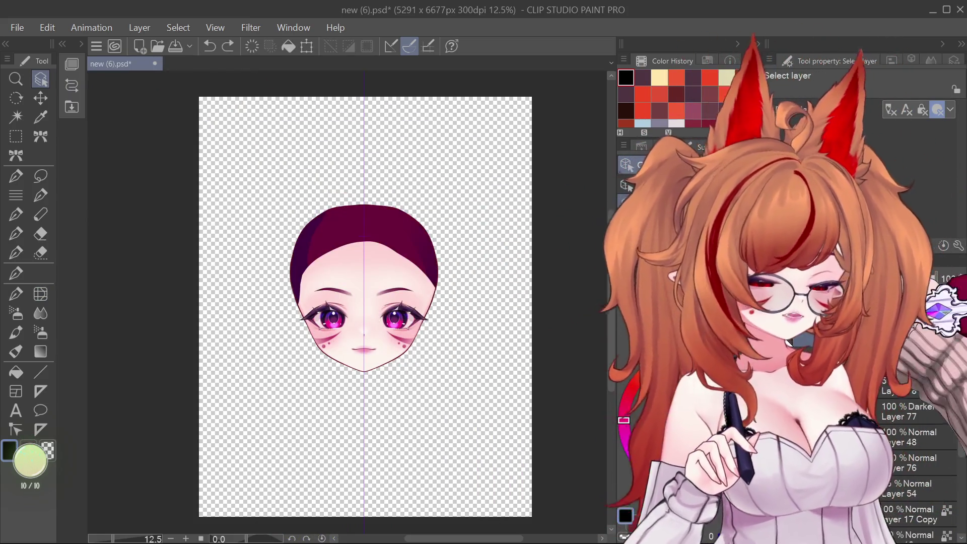
pyautogui.hotkey('ctrl', 'z')
pyautogui.moveTo(961, 443); pyautogui.dragTo(962, 336)
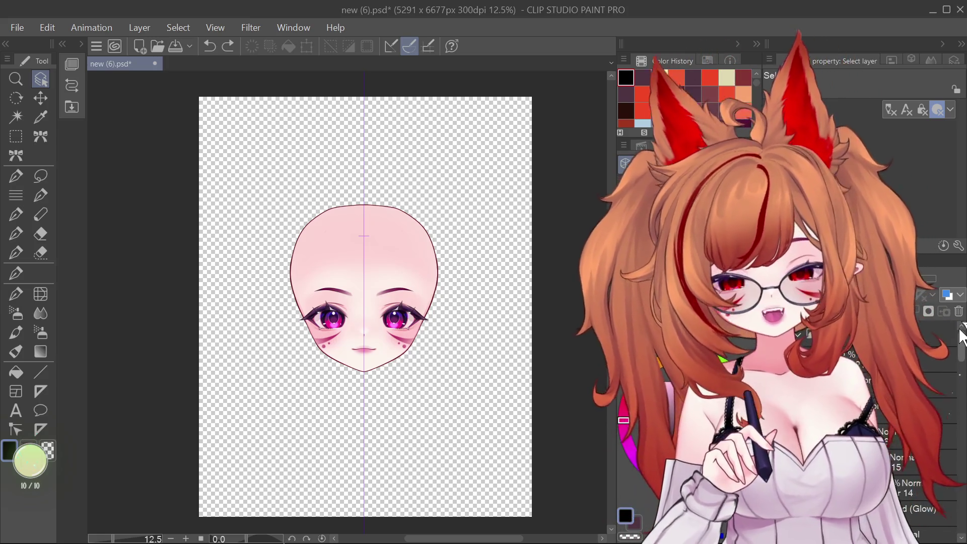
pyautogui.click(911, 383)
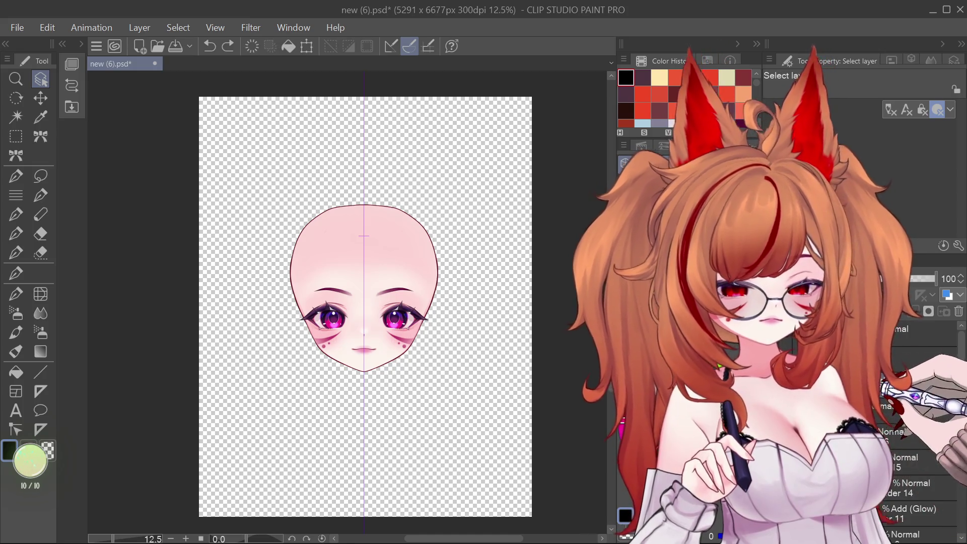
pyautogui.hotkey('ctrl', 'shift', 'n')
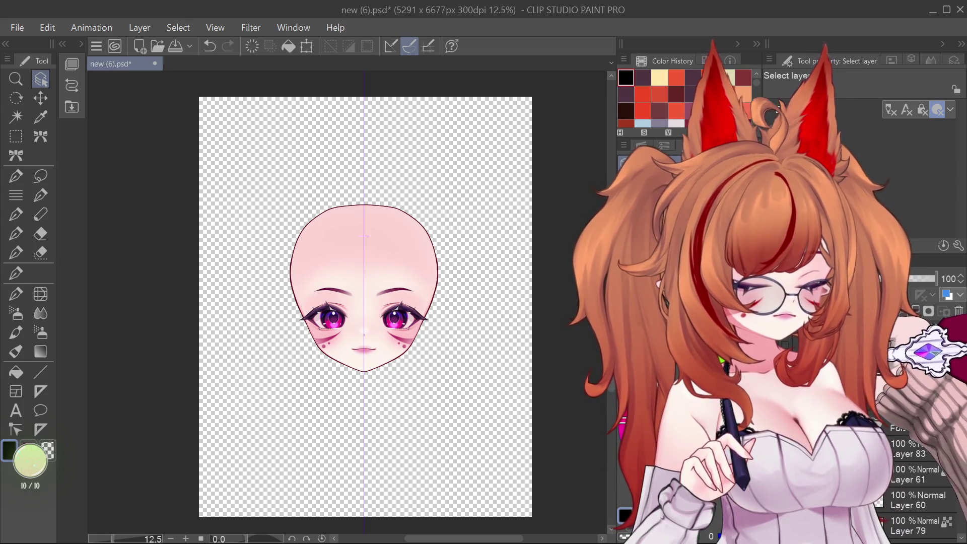
pyautogui.click(958, 311)
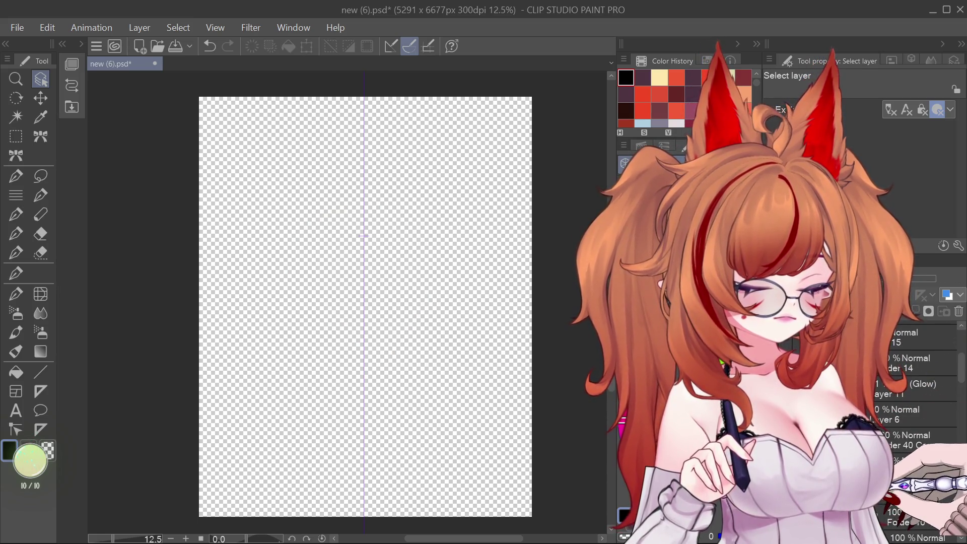
# - Show the hidden sketch layer to reveal the full fox-eared head sketch
pyautogui.scroll(-3, 922, 403)
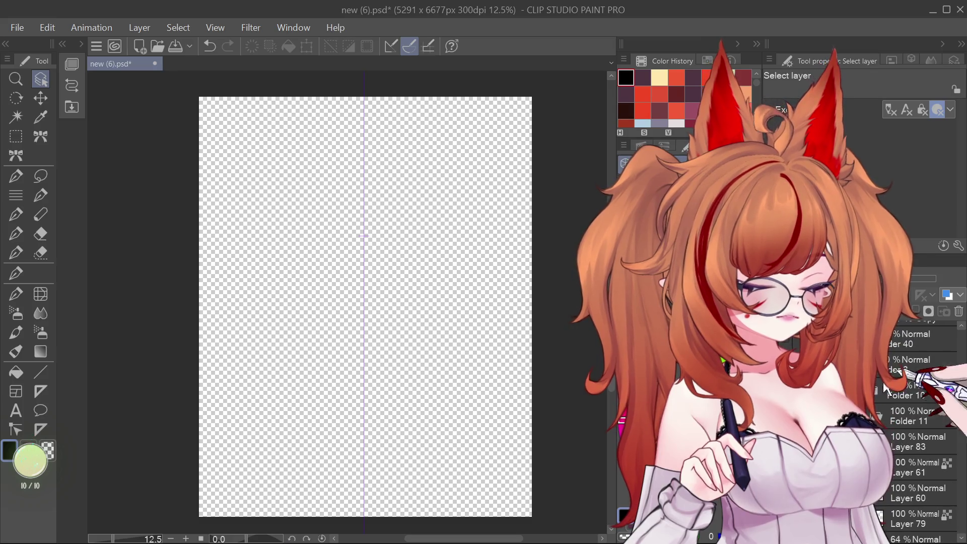
pyautogui.click(887, 391)
pyautogui.hotkey('ctrl', 'z')
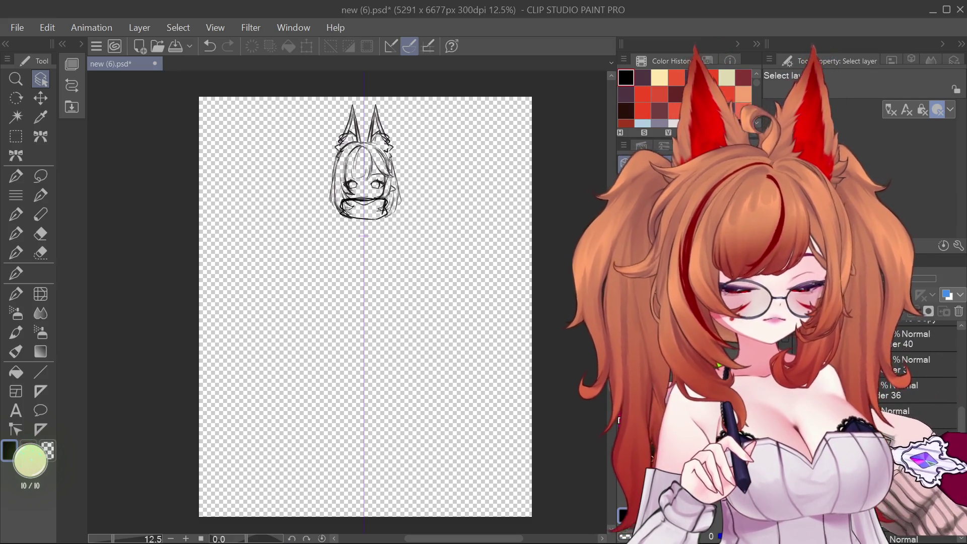
pyautogui.scroll(-5, 963, 363)
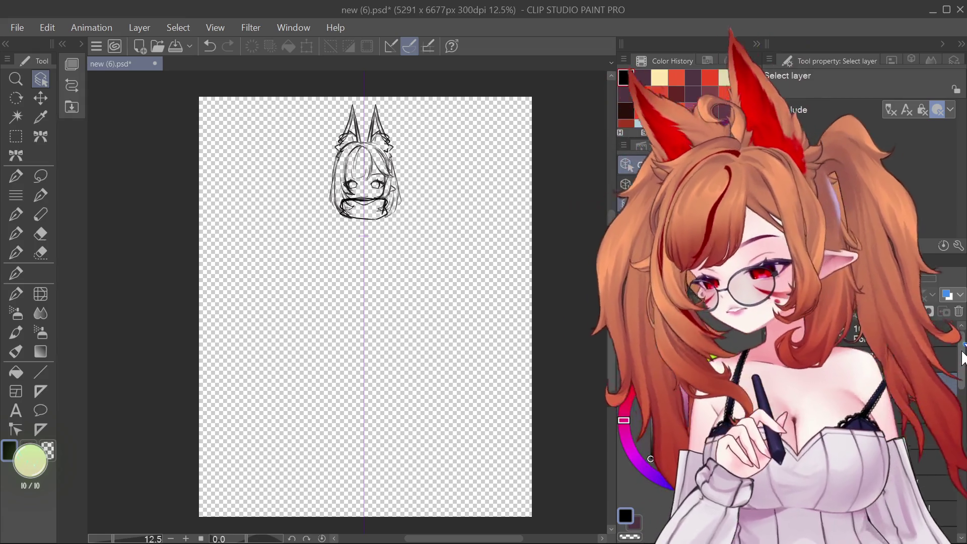
pyautogui.scroll(1, 963, 363)
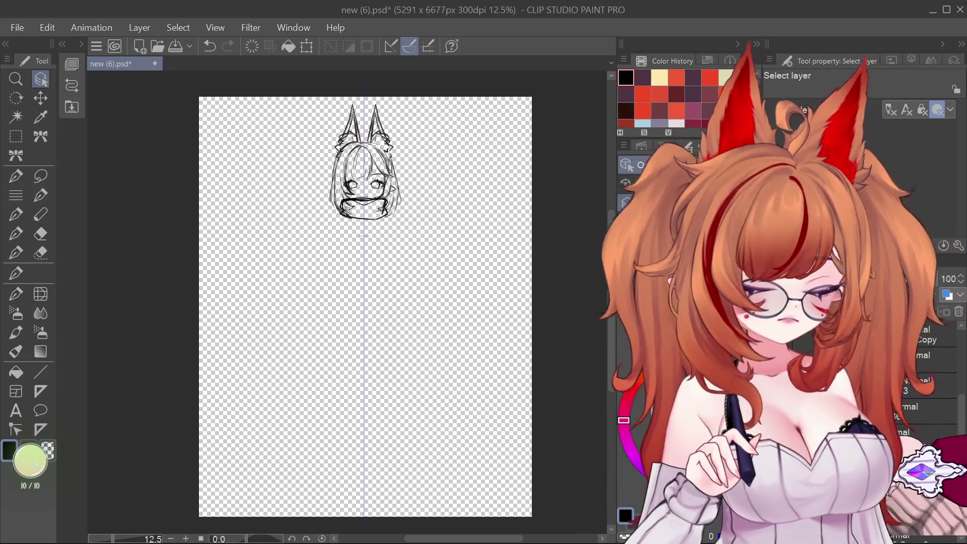
# - Select the anime face base, scale it to 32%, and move it up onto the sketch head
pyautogui.hotkey('ctrl', 'z')
pyautogui.hotkey('ctrl', 't')
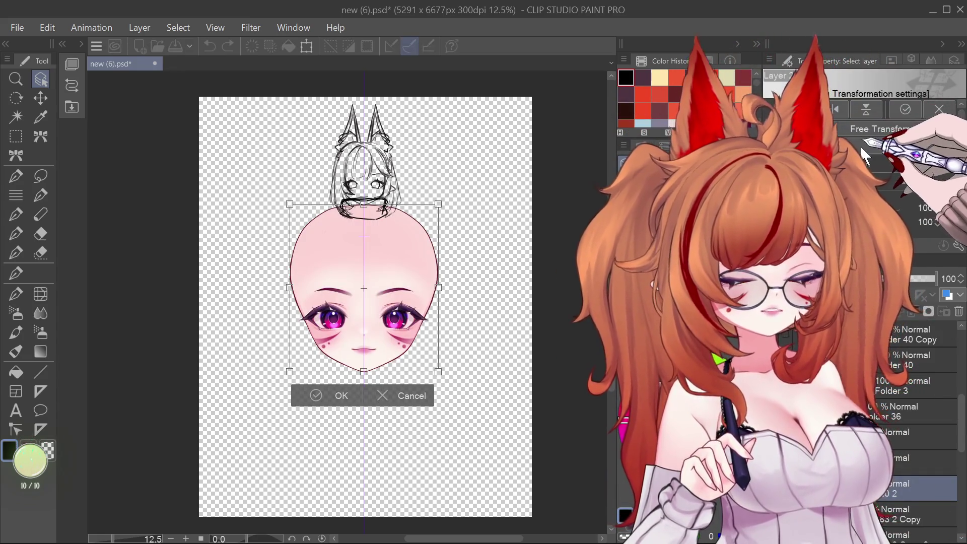
pyautogui.click(926, 207)
pyautogui.write('32')
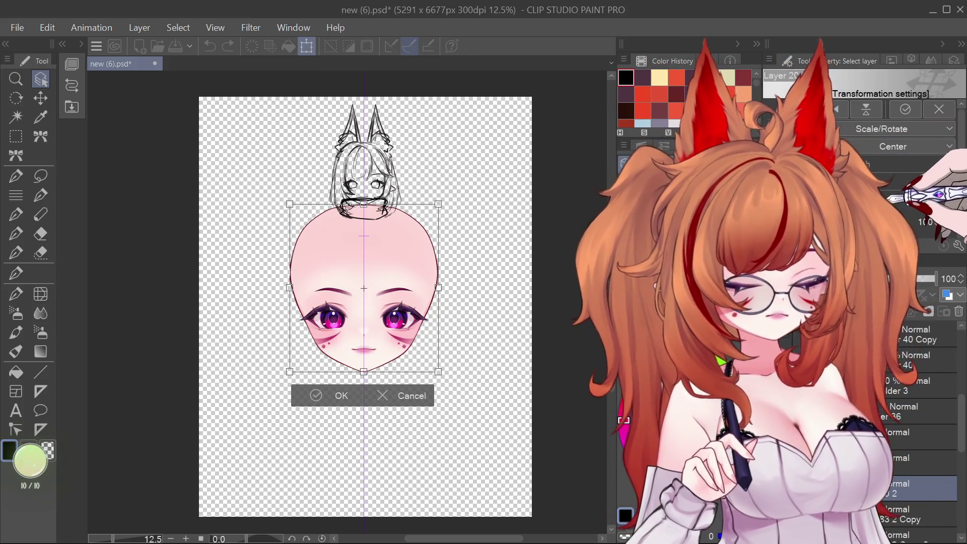
pyautogui.press('Return')
pyautogui.moveTo(385, 285); pyautogui.dragTo(385, 171)
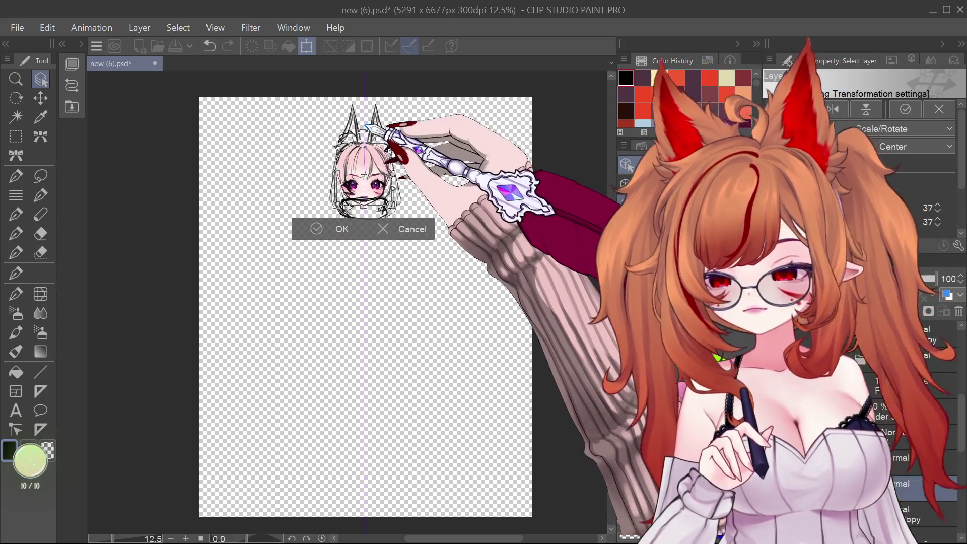
# - Fine-tune the face scale through 34% and 35% to 36%, nudging it slightly lower
pyautogui.scroll(6, 385, 174)
pyautogui.scroll(-3, 393, 172)
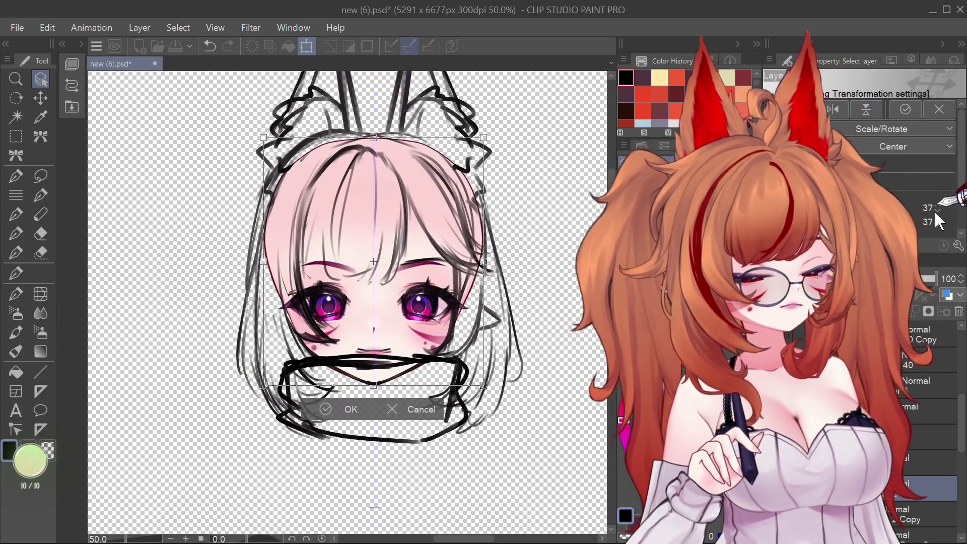
pyautogui.click(937, 210)
pyautogui.click(937, 210)
pyautogui.click(937, 211)
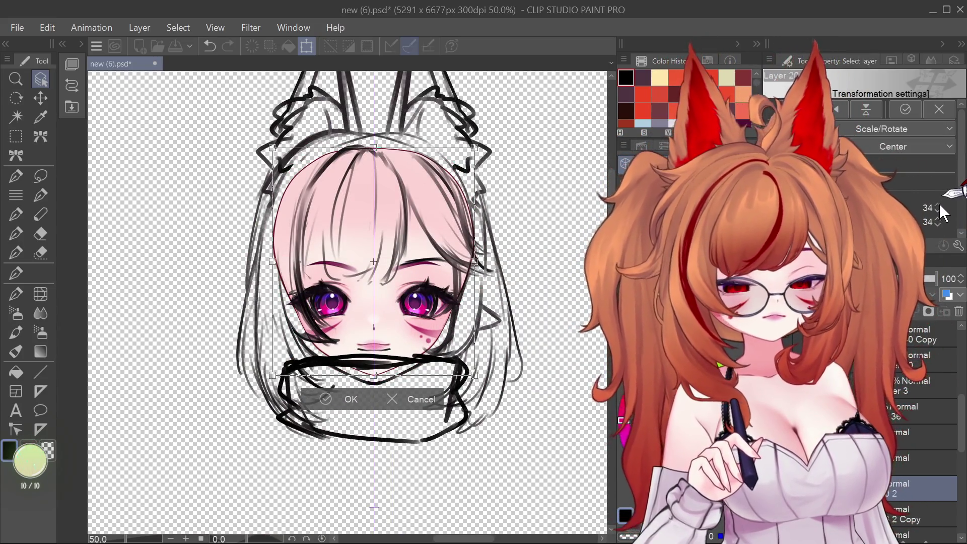
pyautogui.click(938, 204)
pyautogui.press('Down')
pyautogui.press('Down')
pyautogui.press('Down')
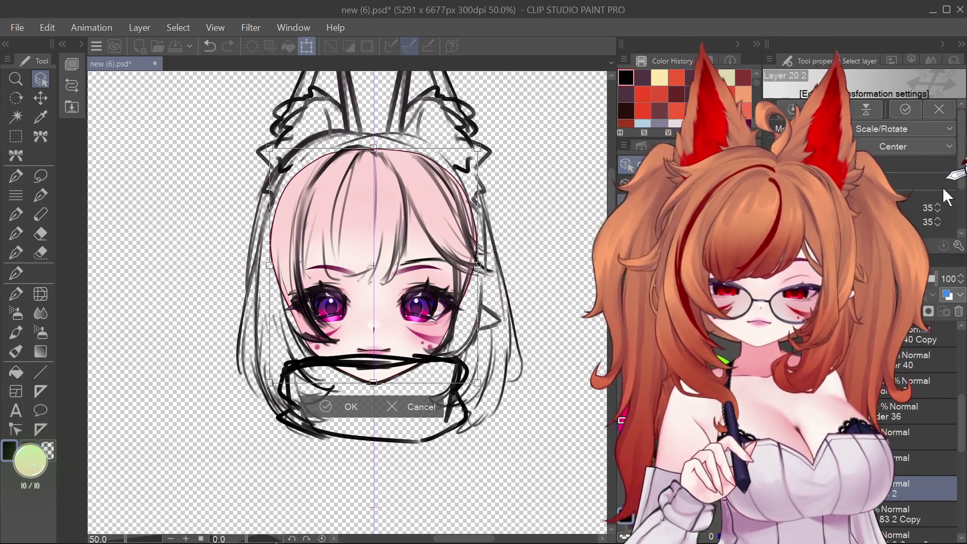
pyautogui.click(937, 205)
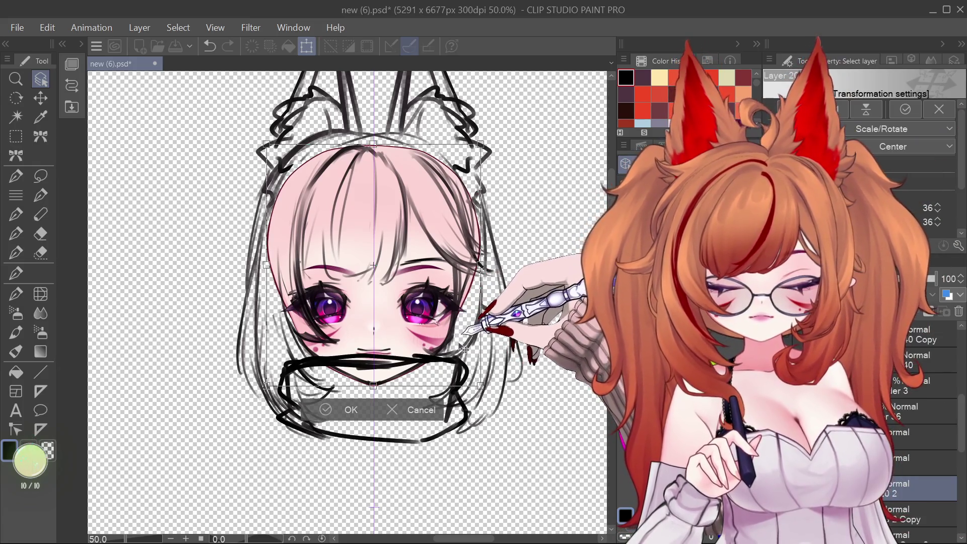
# - Nudge the face into final position, commit the transform, and hide the sketch to check it
pyautogui.moveTo(480, 265); pyautogui.dragTo(480, 262)
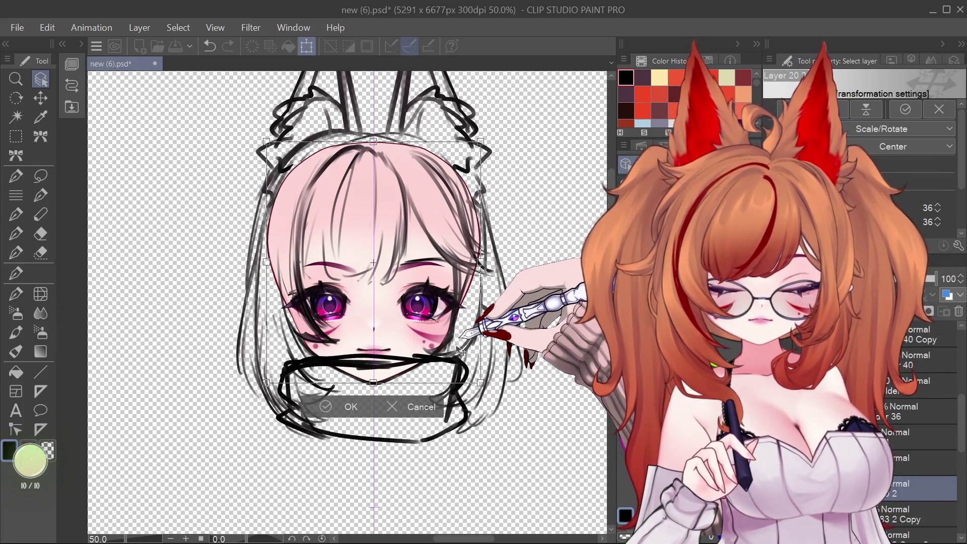
pyautogui.press('Up')
pyautogui.press('Up')
pyautogui.press('Up')
pyautogui.press('Down')
pyautogui.press('Down')
pyautogui.press('Down')
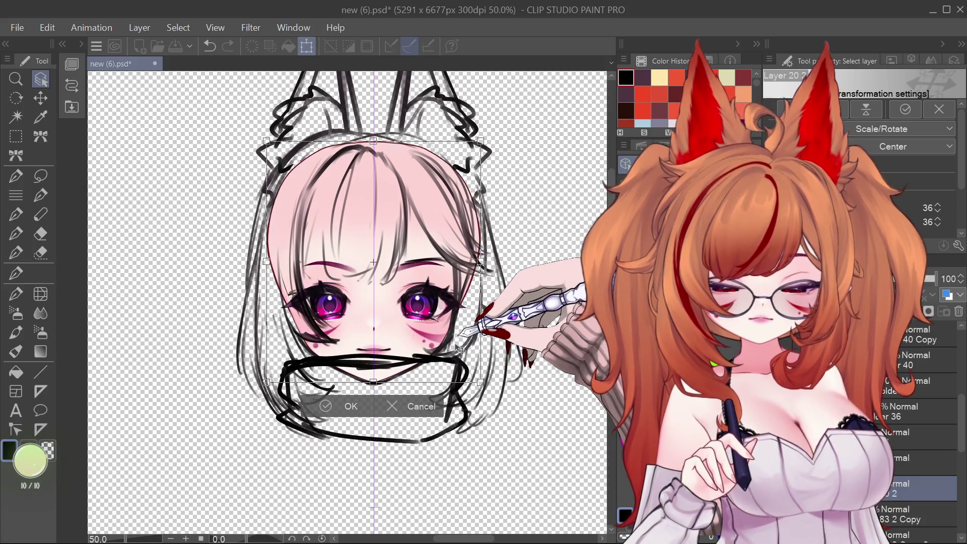
pyautogui.press('Return')
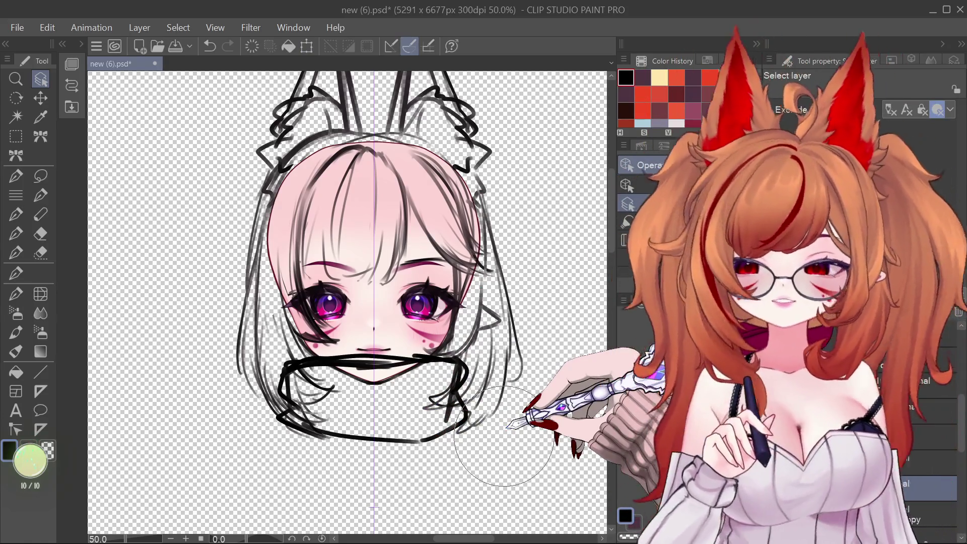
pyautogui.click(778, 335)
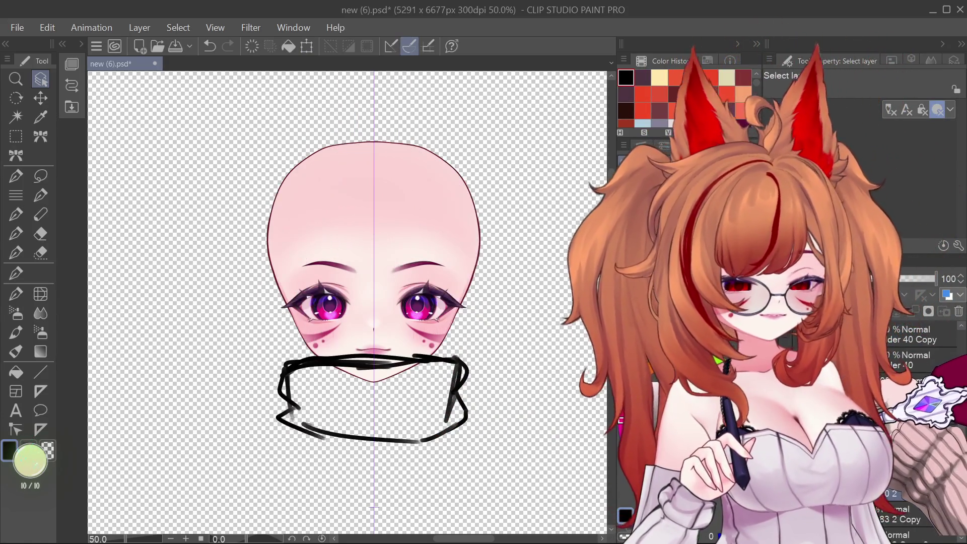
# - Compare the face with and without the sketch lines, zoom out to the whole head, and select the marker brush
pyautogui.click(779, 335)
pyautogui.click(778, 335)
pyautogui.click(778, 335)
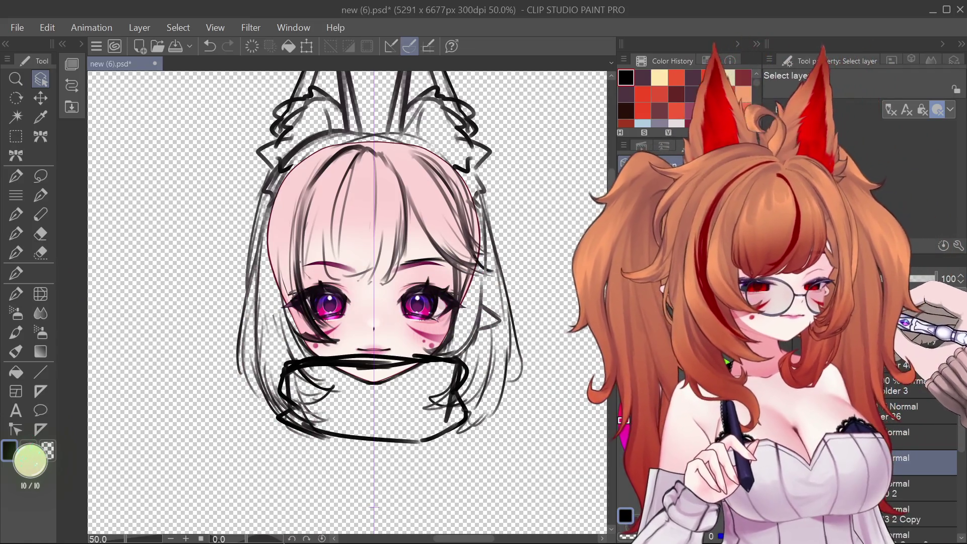
pyautogui.hotkey('ctrl', '-')
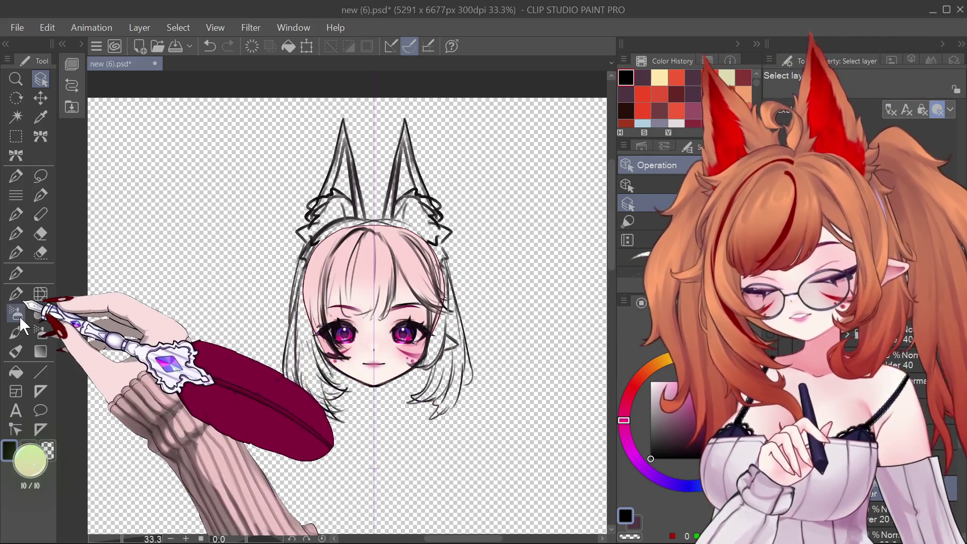
pyautogui.click(15, 333)
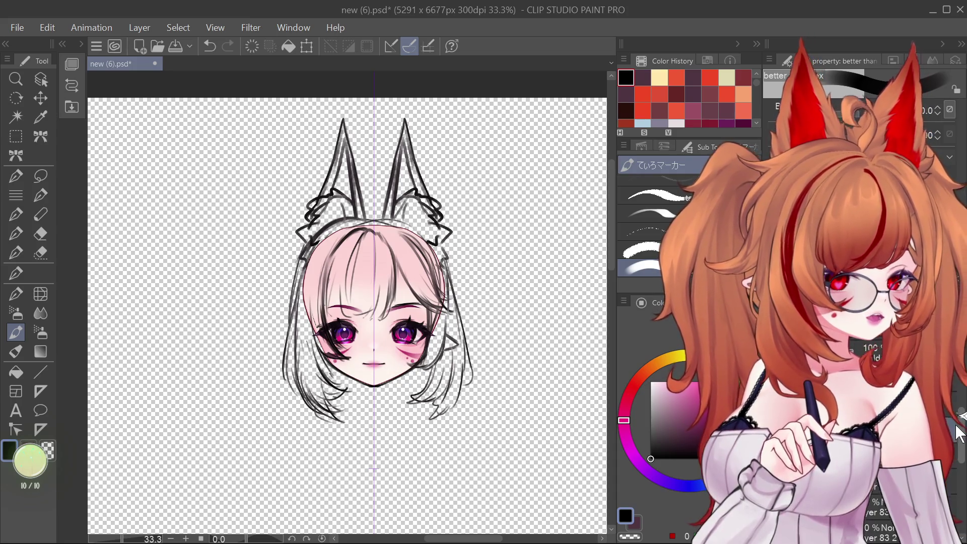
# - Sample the dark magenta colour from the earlier hair layer and clear the selection
pyautogui.click(957, 475)
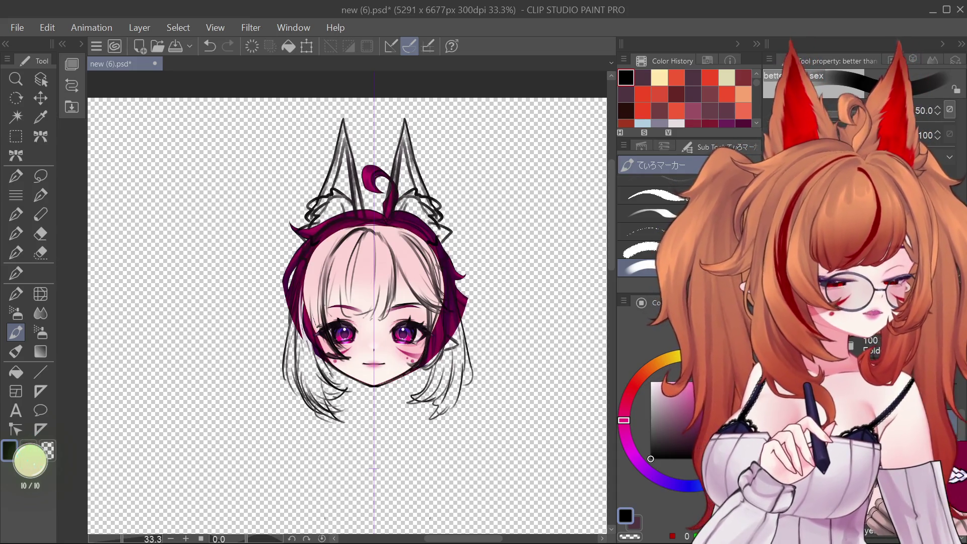
pyautogui.keyDown('alt'); pyautogui.click(297, 302); pyautogui.keyUp('alt')
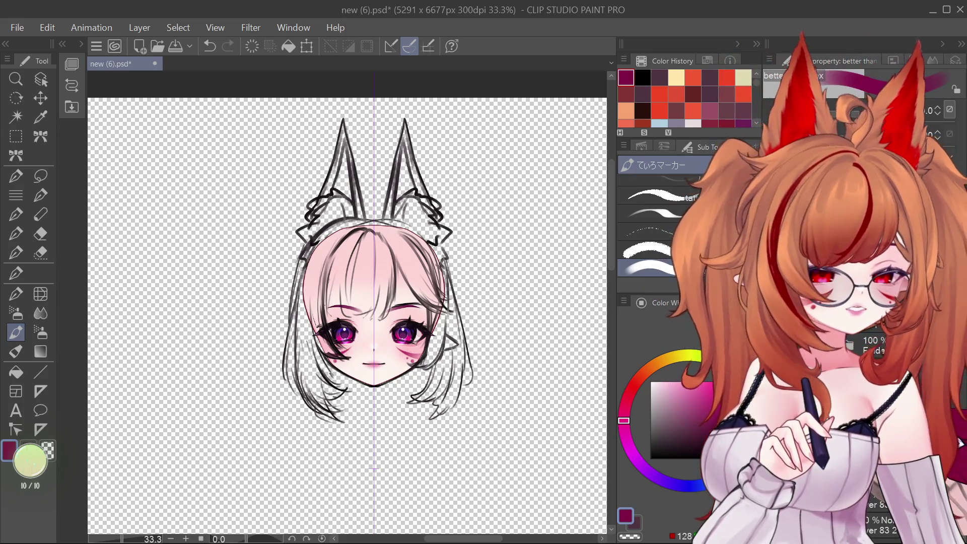
pyautogui.hotkey('ctrl', 'd')
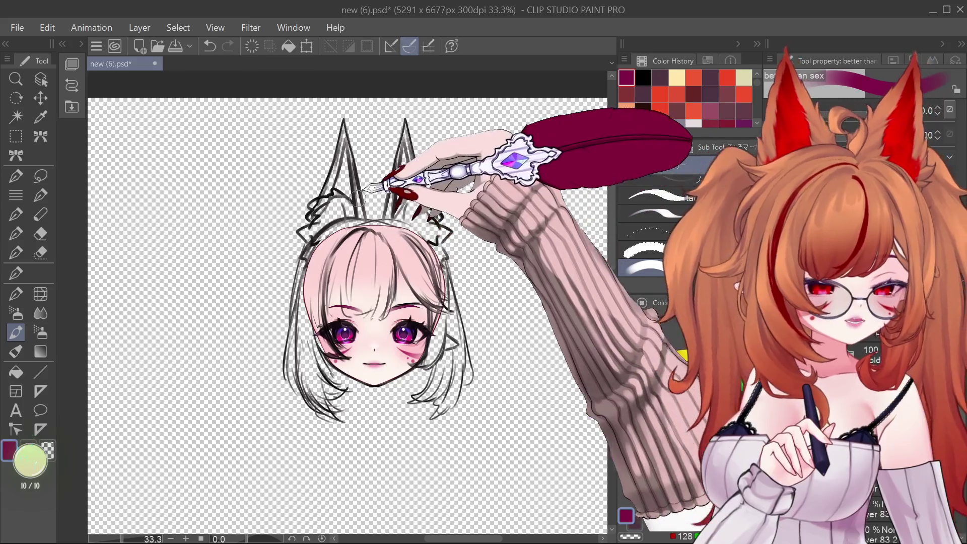
# - Paint dark magenta strokes down the bangs, widening the colour toward the left bangs
pyautogui.moveTo(360, 236); pyautogui.dragTo(363, 280)
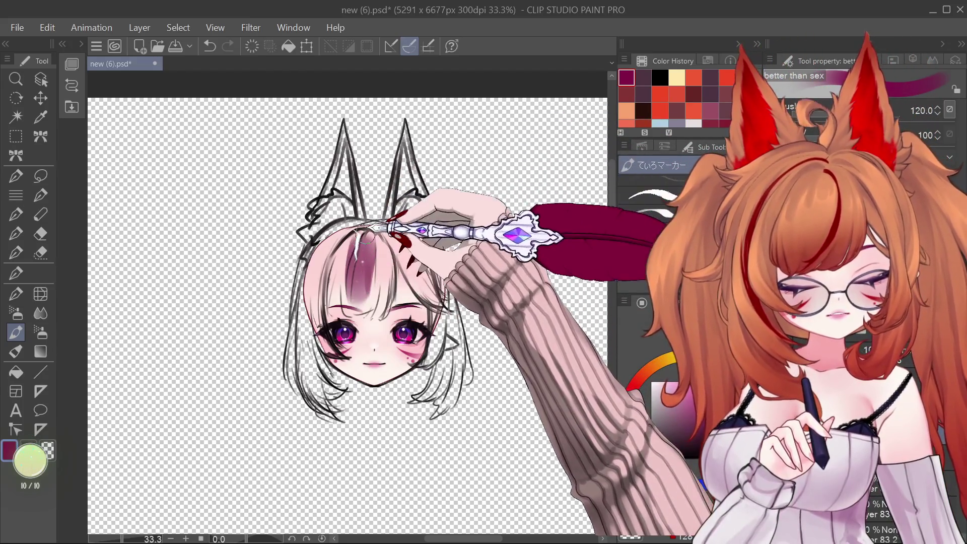
pyautogui.moveTo(355, 242); pyautogui.dragTo(351, 279)
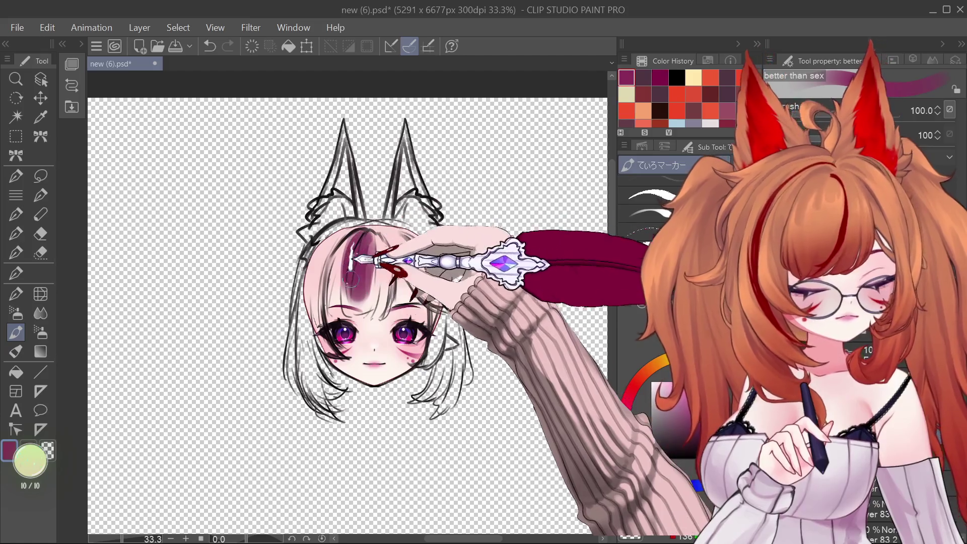
pyautogui.moveTo(363, 242); pyautogui.dragTo(376, 300)
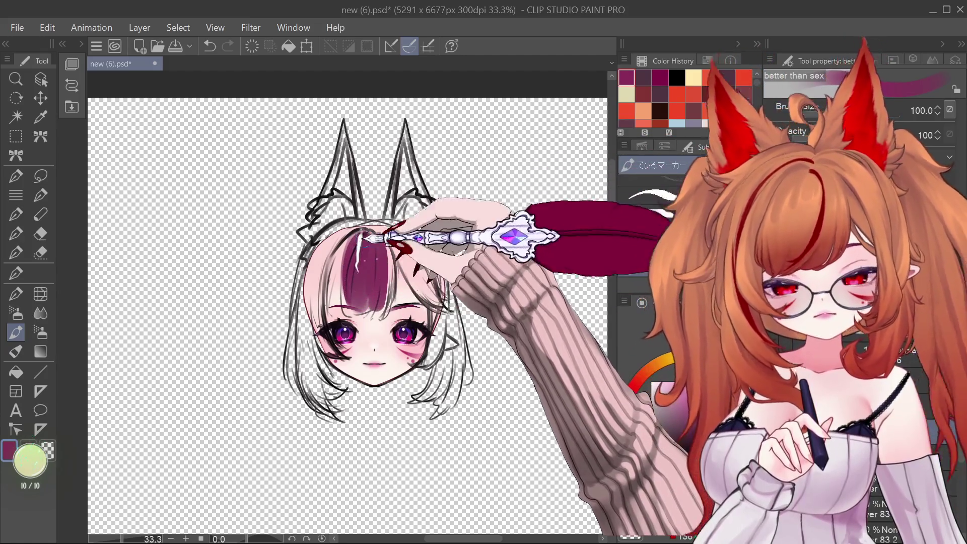
pyautogui.moveTo(343, 234); pyautogui.dragTo(318, 303)
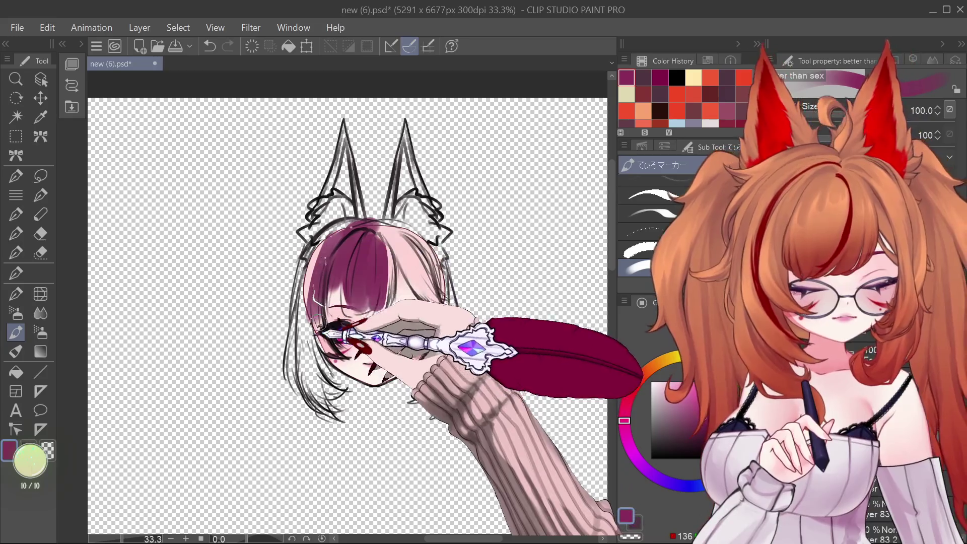
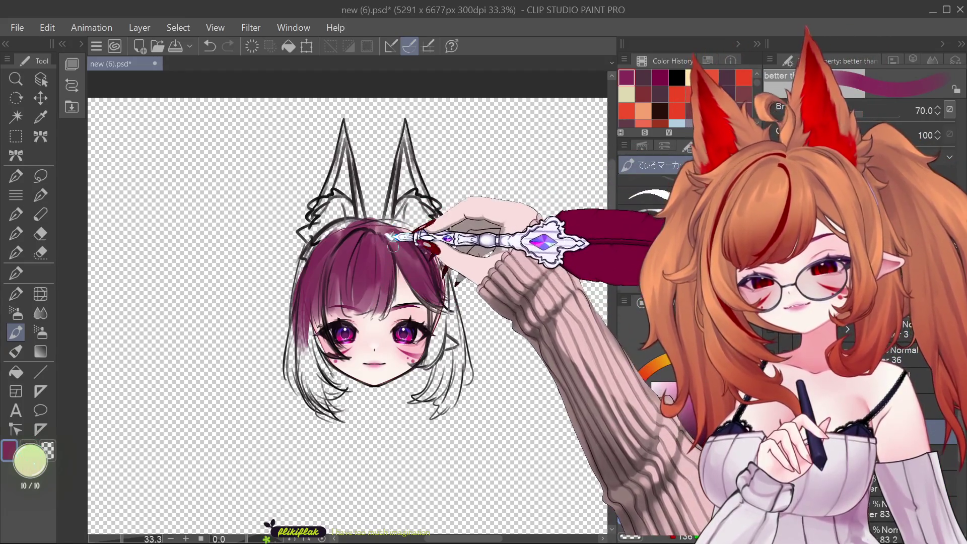
# - Paint the right fox ear and the bob's sides magenta-purple with the marker, adjusting brush size as you go
pyautogui.moveTo(396, 235); pyautogui.dragTo(398, 160)
pyautogui.press('[')
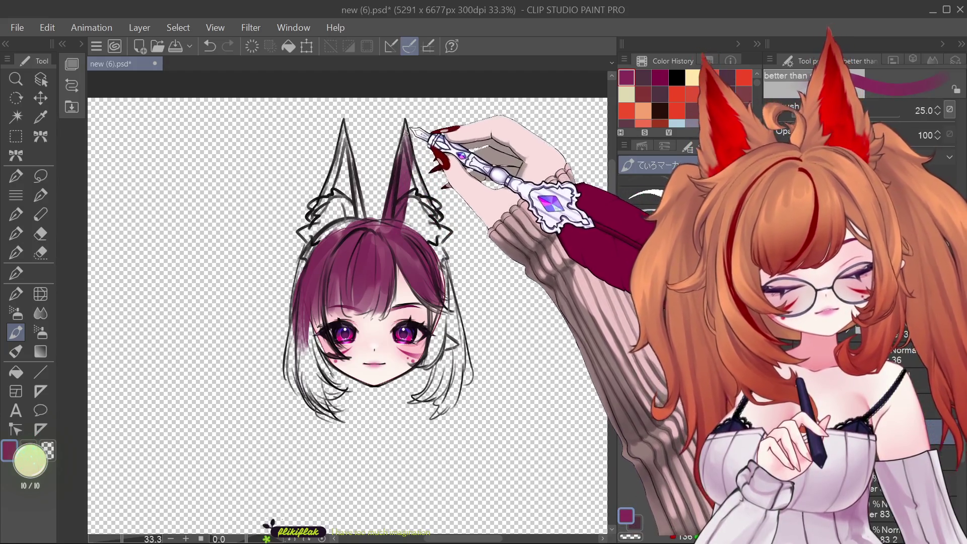
pyautogui.press(']')
pyautogui.press(']')
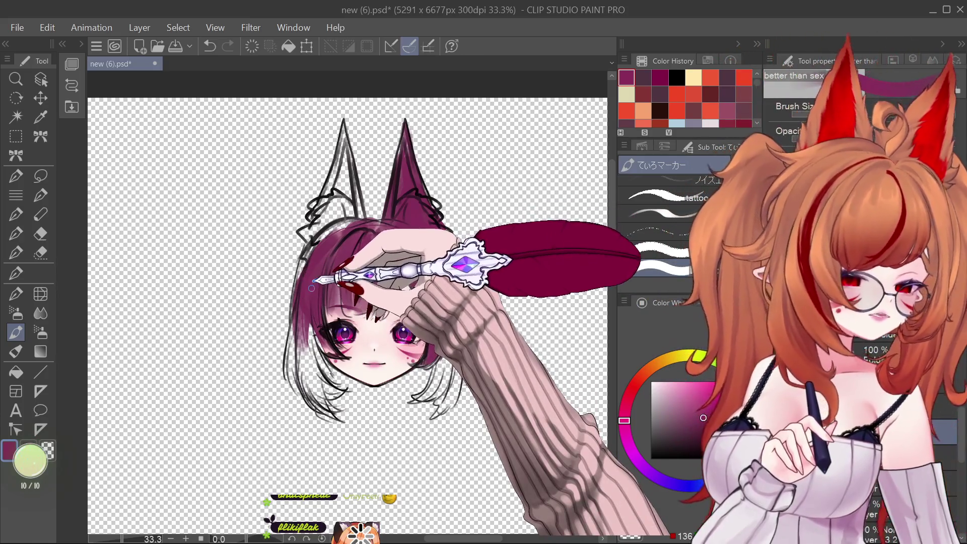
pyautogui.press(']')
pyautogui.press(']')
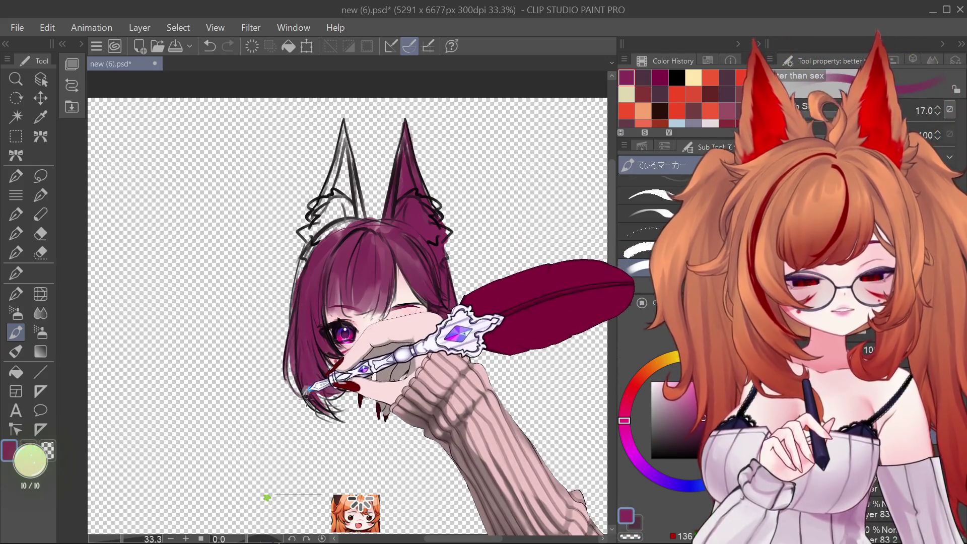
pyautogui.press(']')
pyautogui.press(']')
pyautogui.press(']')
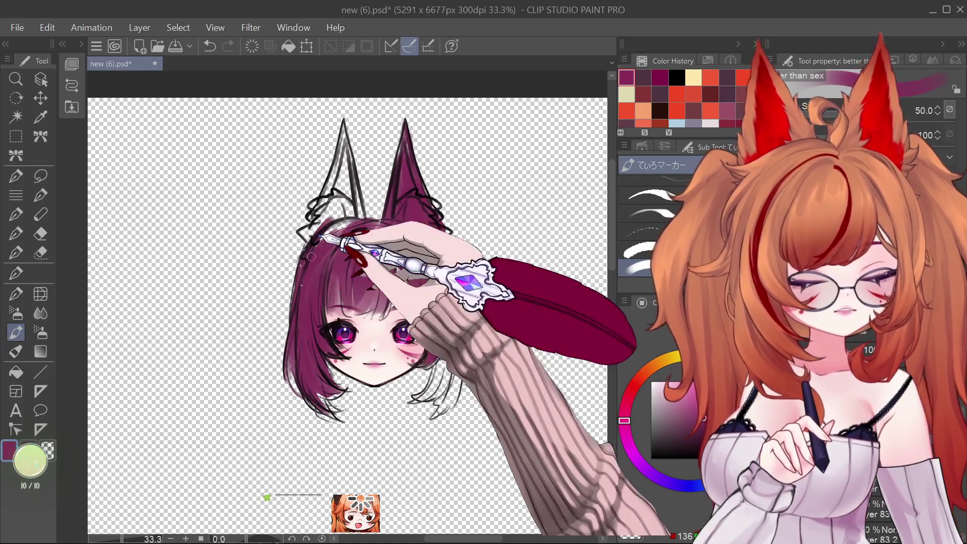
pyautogui.press(']')
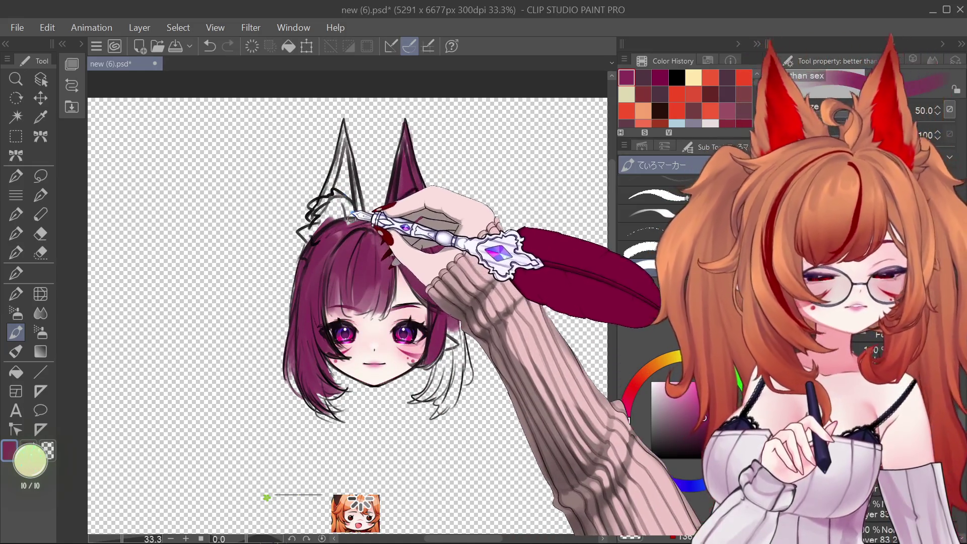
pyautogui.press('[')
pyautogui.press('[')
pyautogui.press('[')
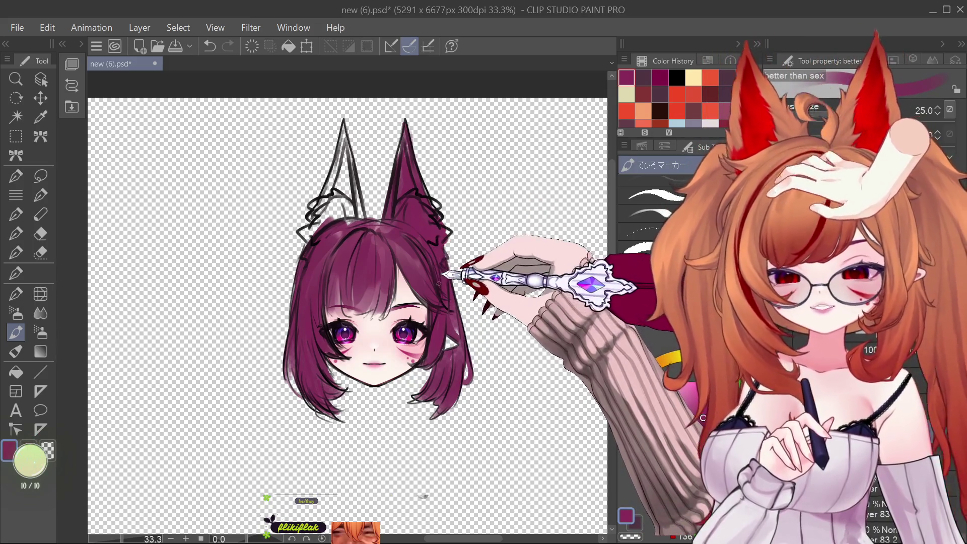
# - Fill the left fox ear's base with the same purple, then size the brush for hairline detail
pyautogui.press(']')
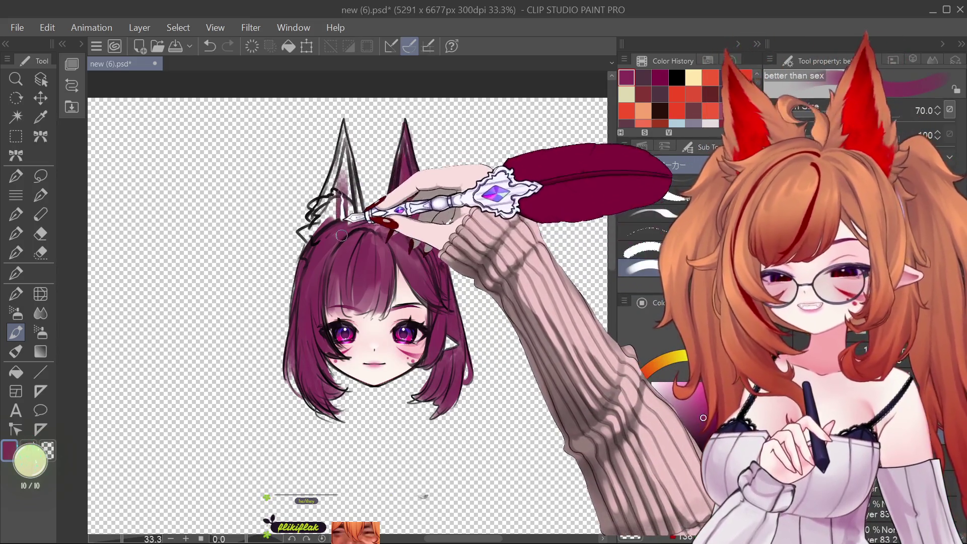
pyautogui.moveTo(332, 210)
pyautogui.mouseDown()
pyautogui.moveTo(315, 222)
pyautogui.moveTo(314, 244)
pyautogui.mouseUp()
pyautogui.press('[')
pyautogui.press('[')
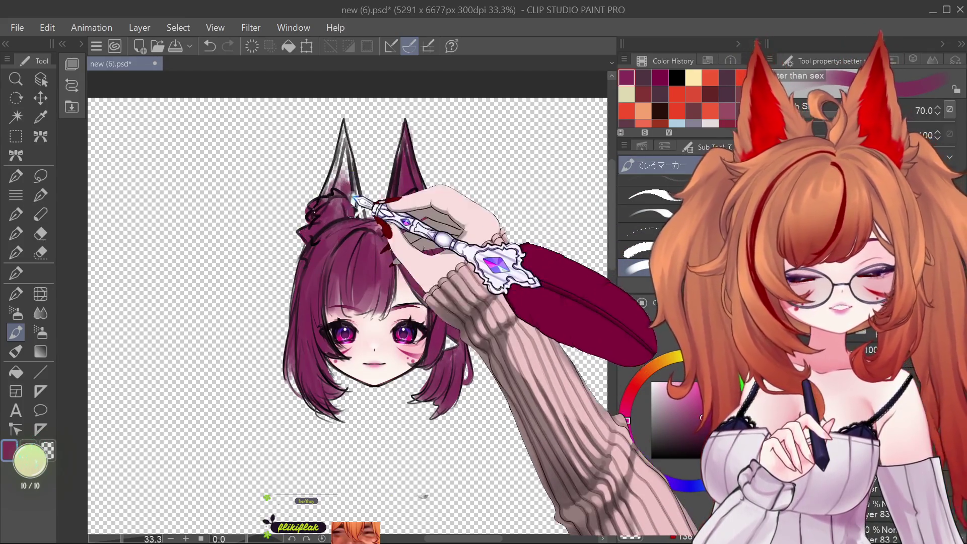
pyautogui.press('[')
pyautogui.press('[')
pyautogui.press('[')
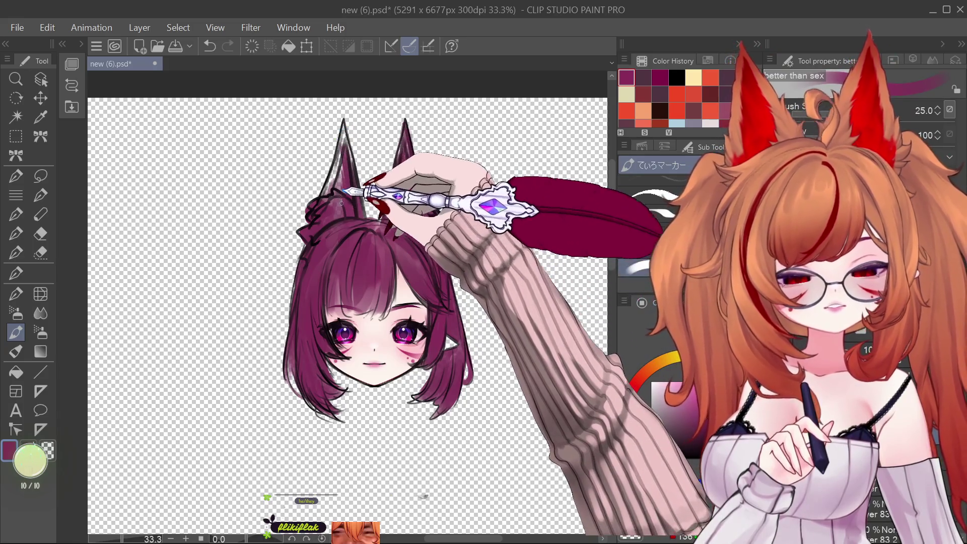
pyautogui.press(']')
pyautogui.press(']')
pyautogui.press(']')
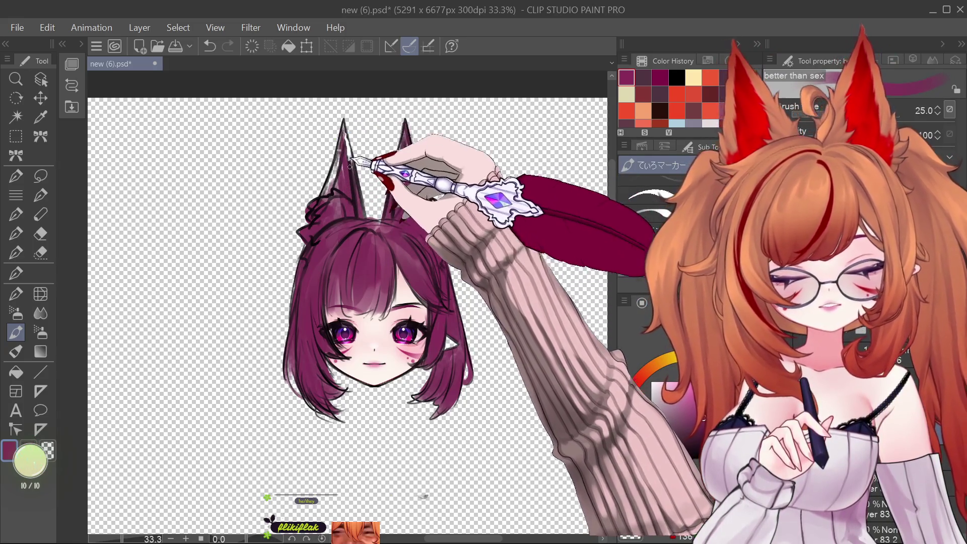
pyautogui.press(']')
pyautogui.press(']')
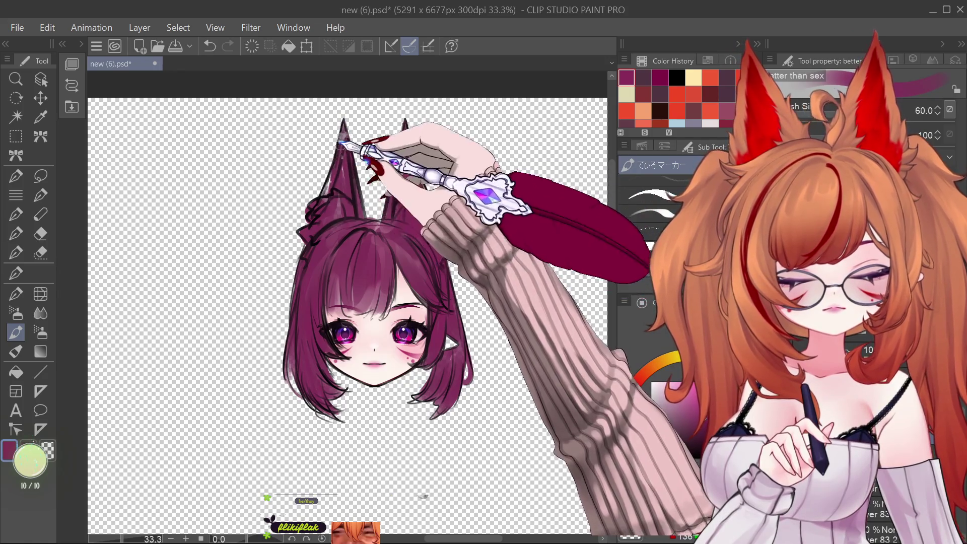
pyautogui.press('[')
pyautogui.press('[')
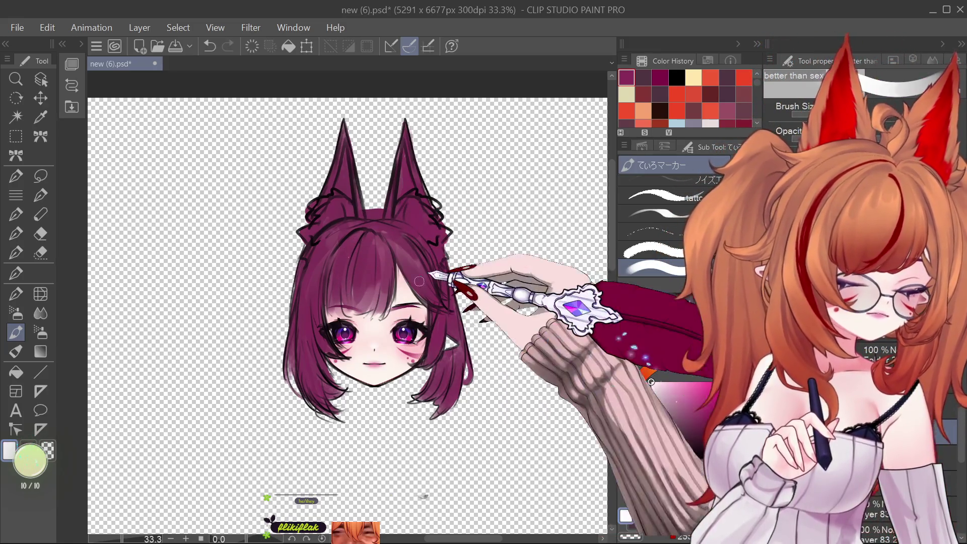
# - Brush white highlight streaks into the bangs and left hair, hide the lineart, and sample the hair purple
pyautogui.moveTo(372, 237); pyautogui.dragTo(367, 300)
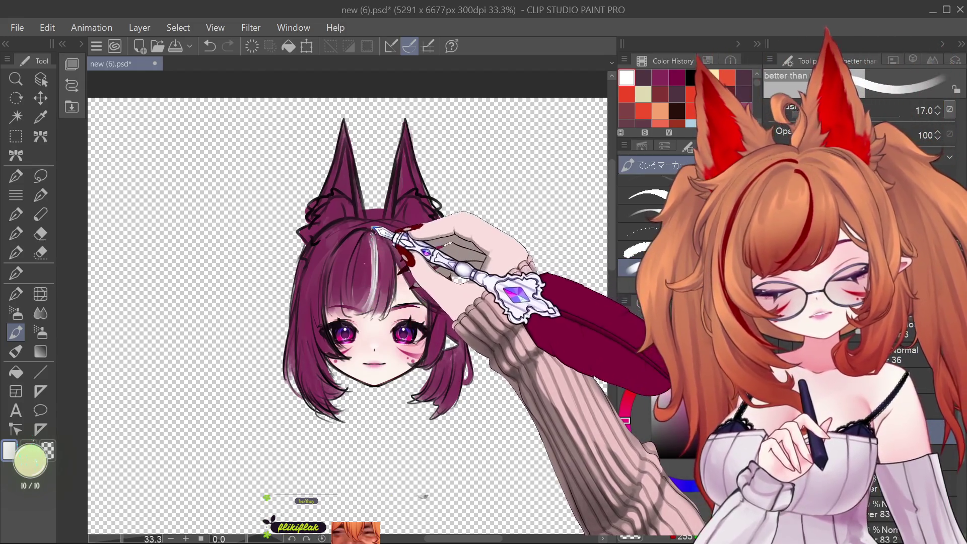
pyautogui.moveTo(325, 248); pyautogui.dragTo(309, 301)
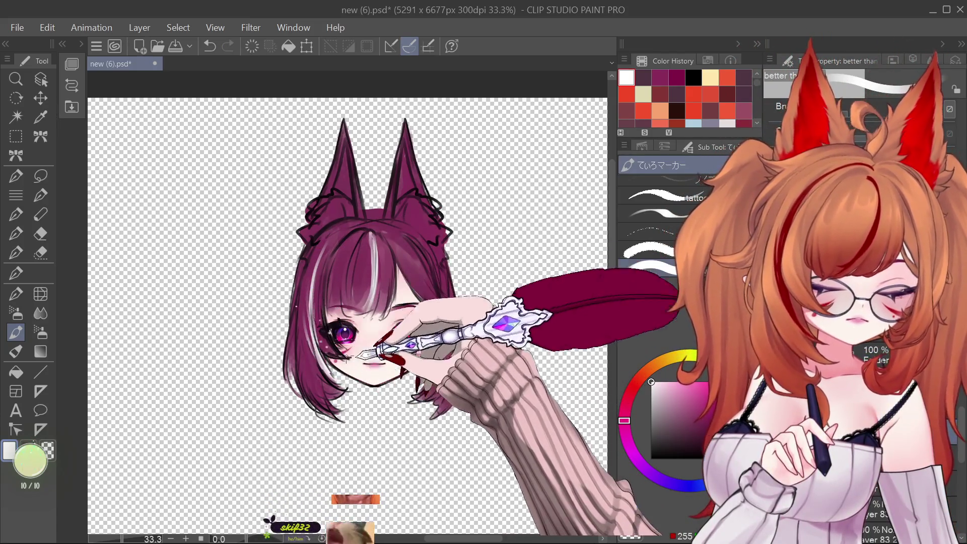
pyautogui.scroll(2, 393, 332)
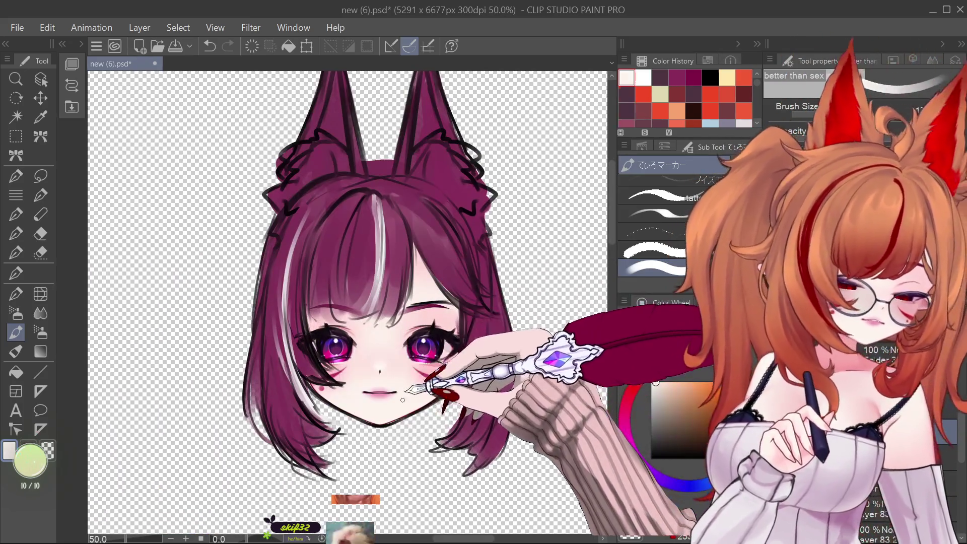
pyautogui.hotkey('ctrl', 'z')
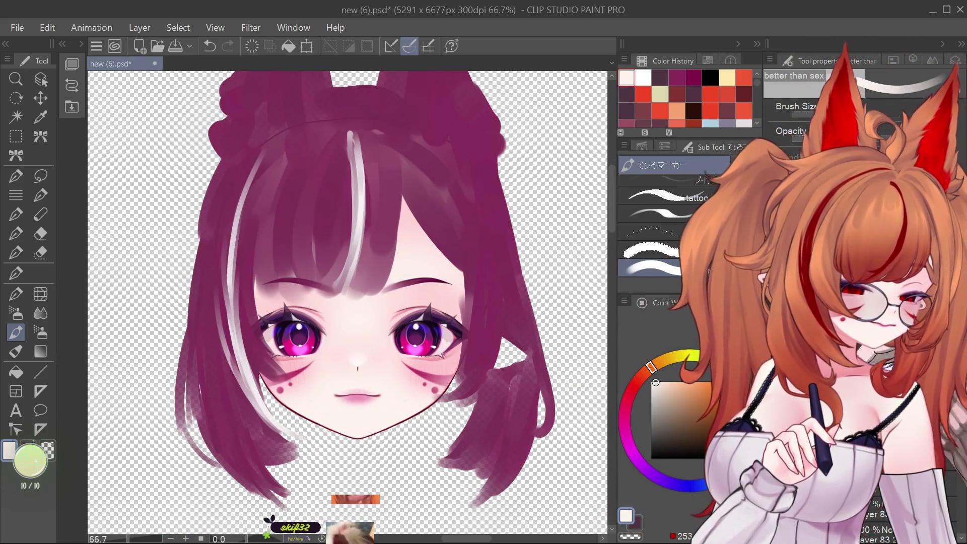
pyautogui.scroll(-1, 412, 341)
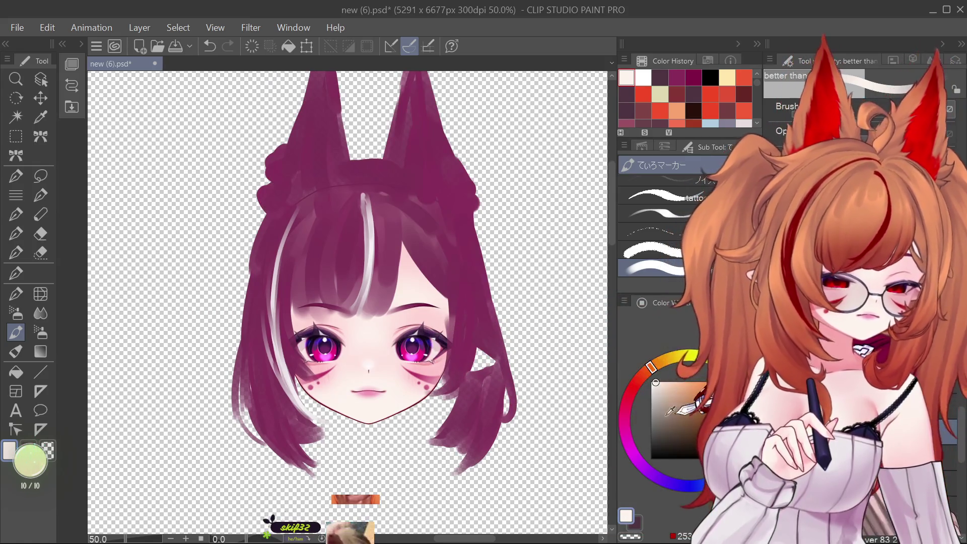
pyautogui.keyDown('alt'); pyautogui.click(443, 242); pyautogui.keyUp('alt')
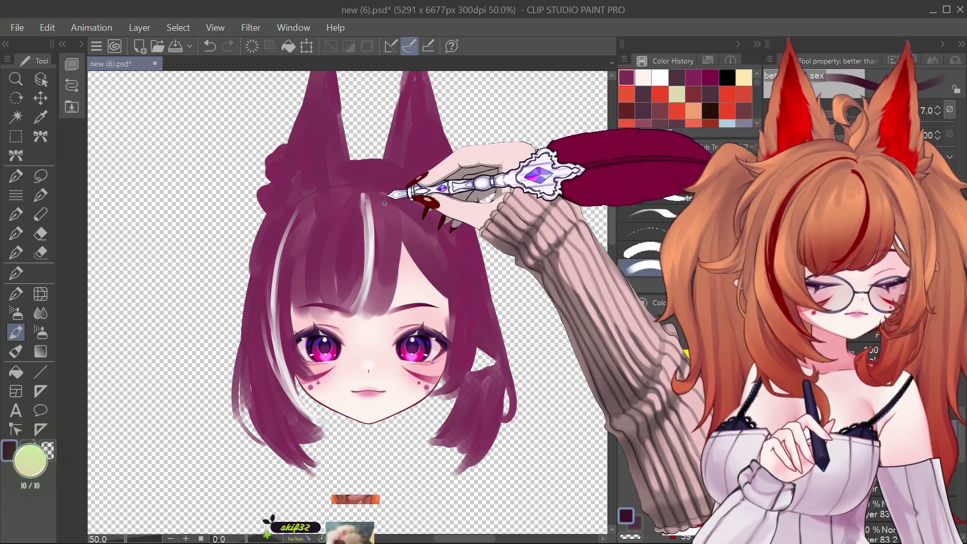
# - Draw dark purple strand lines and a strand arc through the bangs, then switch to a white marker
pyautogui.moveTo(397, 209); pyautogui.dragTo(383, 322)
pyautogui.moveTo(364, 198)
pyautogui.mouseDown()
pyautogui.moveTo(385, 194)
pyautogui.moveTo(377, 199)
pyautogui.moveTo(388, 226)
pyautogui.mouseUp()
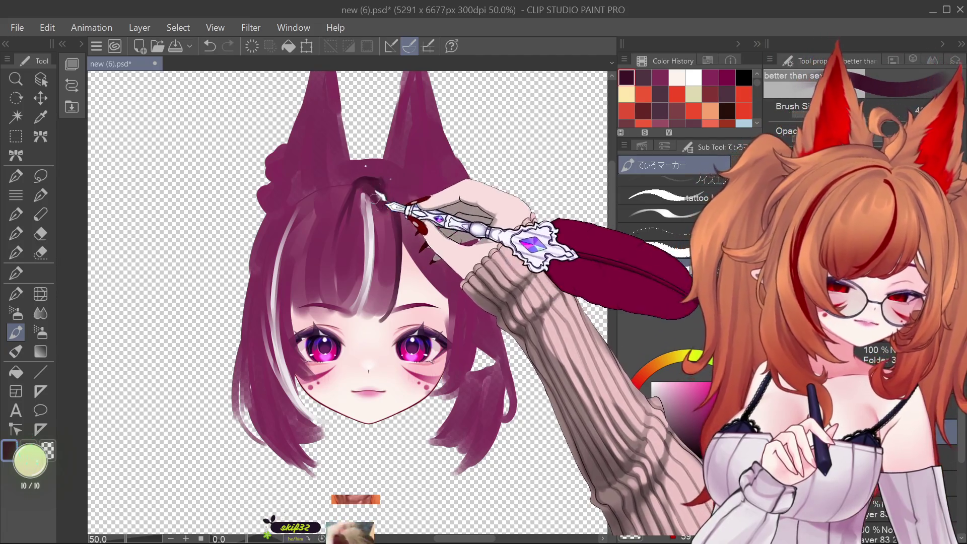
pyautogui.moveTo(409, 186); pyautogui.dragTo(438, 200)
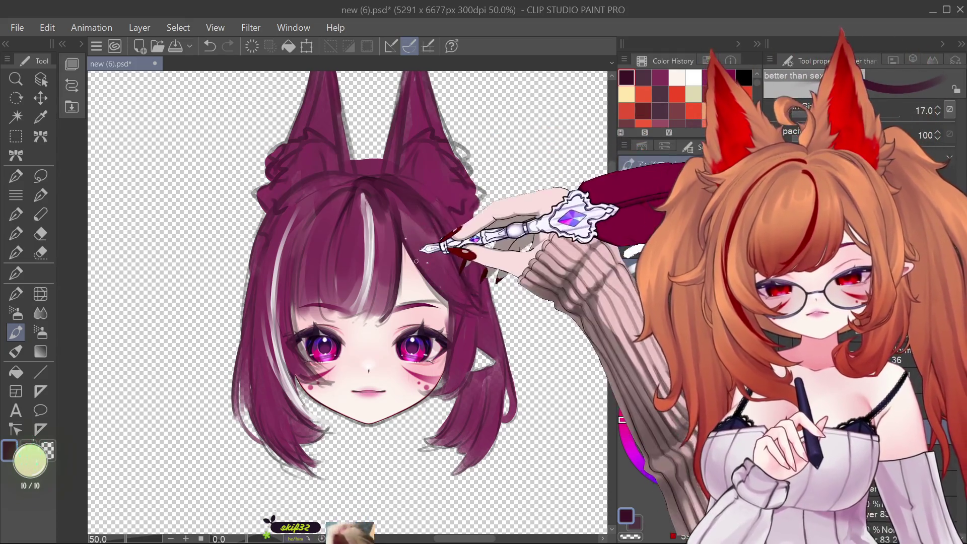
pyautogui.press('[')
pyautogui.press('[')
pyautogui.press('[')
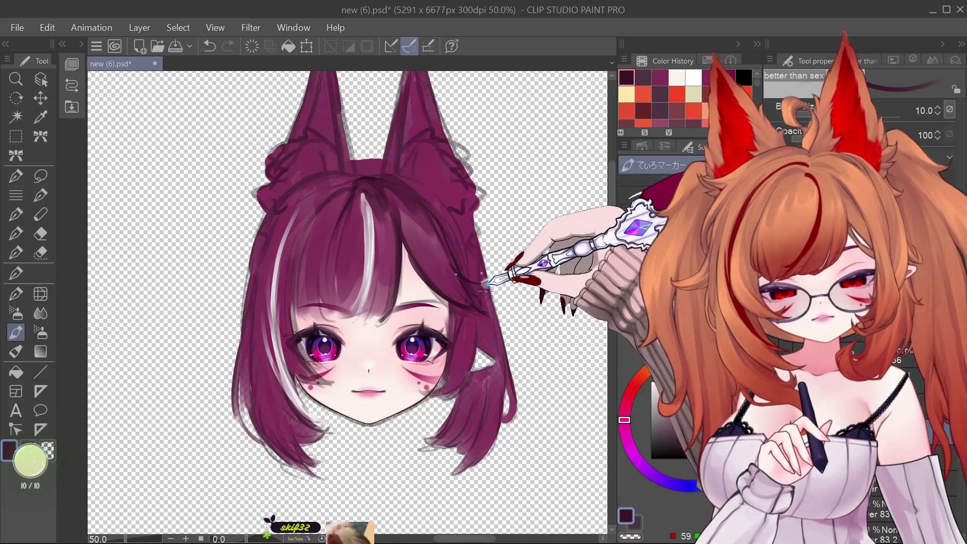
pyautogui.press(']')
pyautogui.press(']')
pyautogui.press(']')
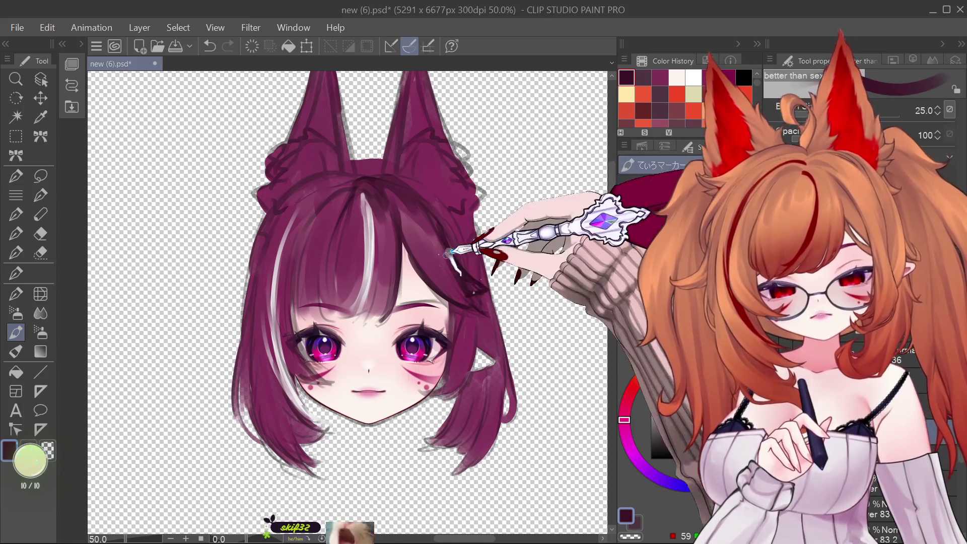
pyautogui.press('[')
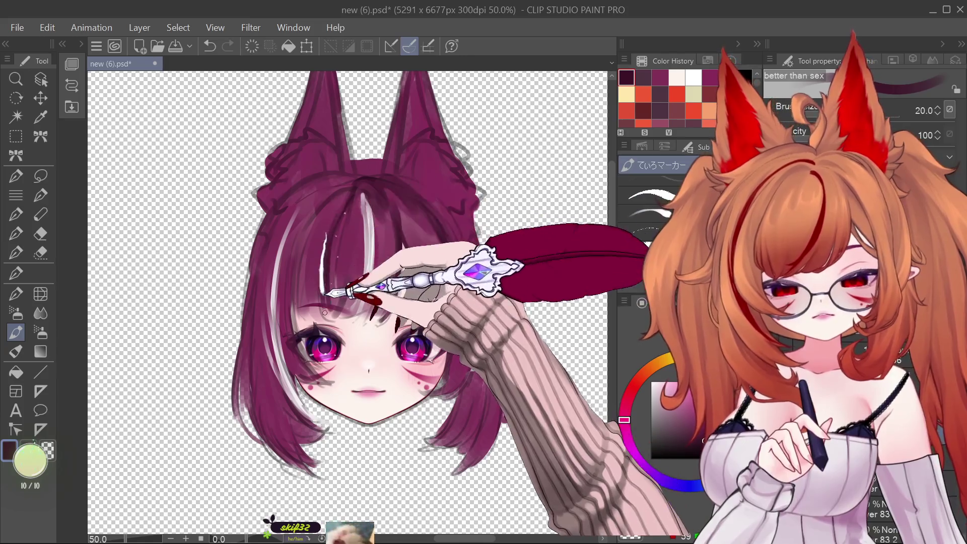
pyautogui.press('[')
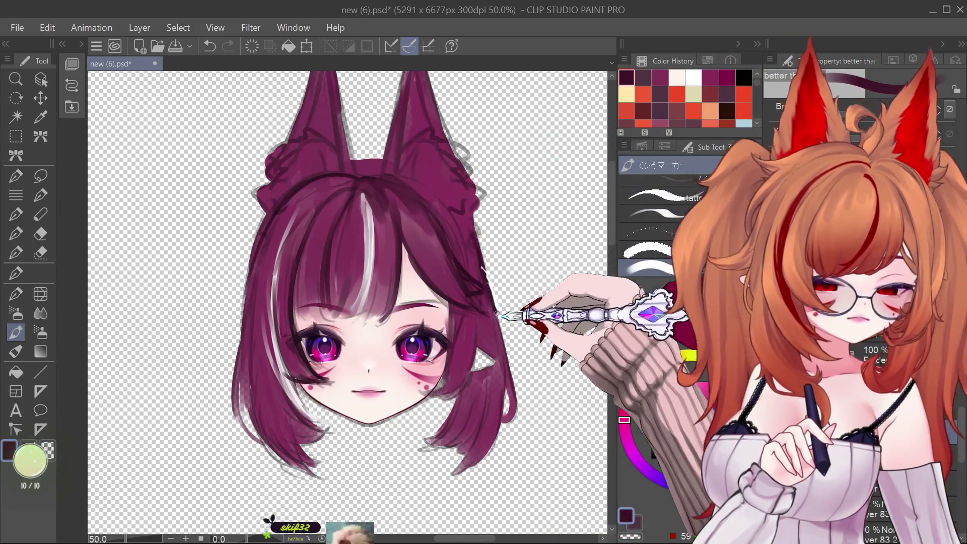
pyautogui.press('Delete')
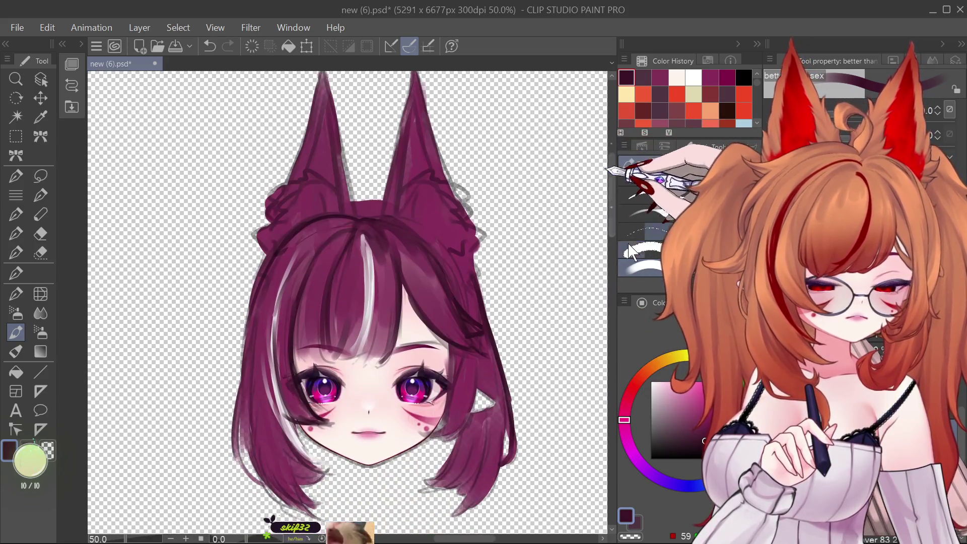
pyautogui.click(631, 250)
pyautogui.scroll(3, 410, 265)
# - Paint white fluffy fur along the right ear and at the left ear base, then pick black
pyautogui.moveTo(409, 265)
pyautogui.mouseDown()
pyautogui.moveTo(414, 236)
pyautogui.moveTo(433, 331)
pyautogui.mouseUp()
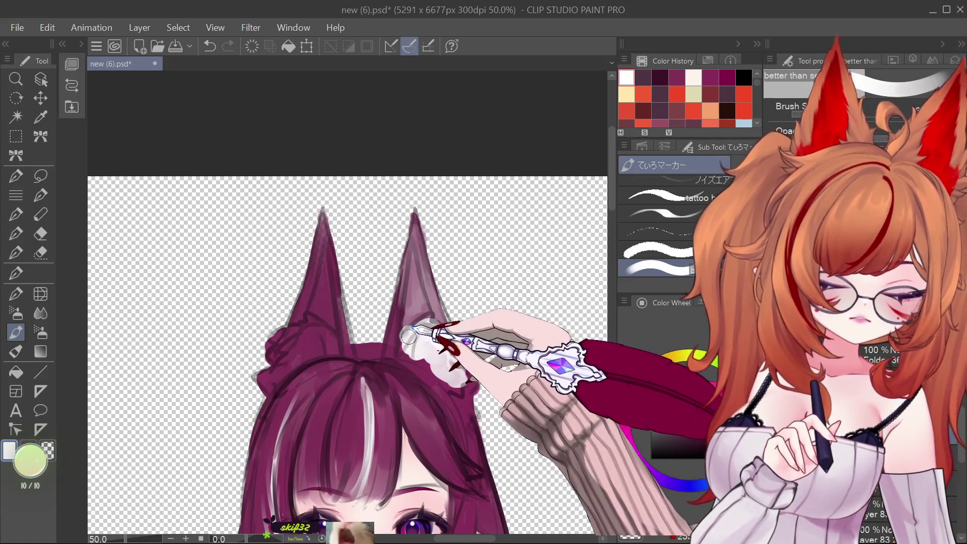
pyautogui.moveTo(313, 325)
pyautogui.mouseDown()
pyautogui.moveTo(255, 339)
pyautogui.moveTo(270, 350)
pyautogui.moveTo(269, 372)
pyautogui.moveTo(277, 328)
pyautogui.moveTo(352, 345)
pyautogui.moveTo(335, 320)
pyautogui.moveTo(321, 228)
pyautogui.moveTo(338, 298)
pyautogui.mouseUp()
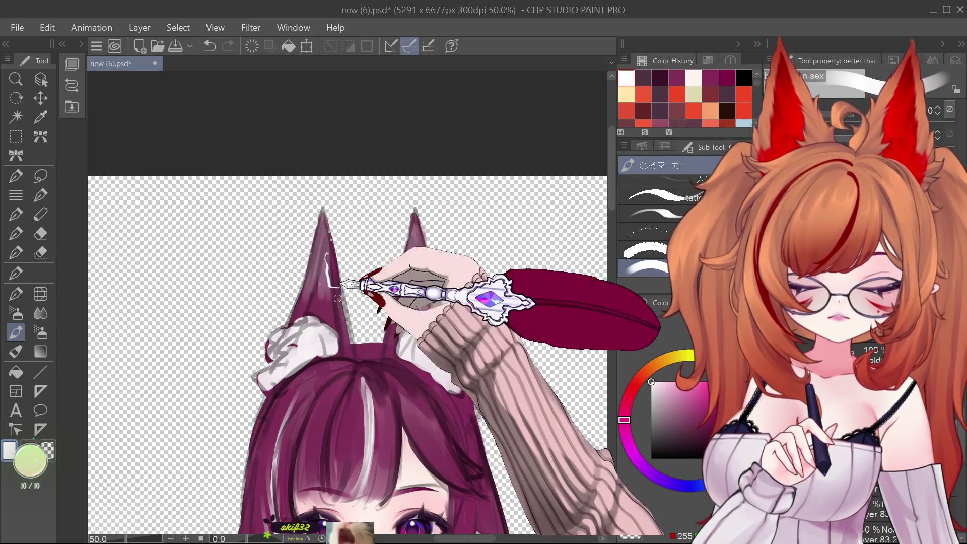
pyautogui.moveTo(330, 233)
pyautogui.mouseDown()
pyautogui.moveTo(341, 302)
pyautogui.moveTo(324, 287)
pyautogui.moveTo(324, 216)
pyautogui.moveTo(301, 305)
pyautogui.moveTo(341, 319)
pyautogui.moveTo(335, 276)
pyautogui.moveTo(259, 345)
pyautogui.moveTo(295, 344)
pyautogui.mouseUp()
pyautogui.scroll(-5, 347, 303)
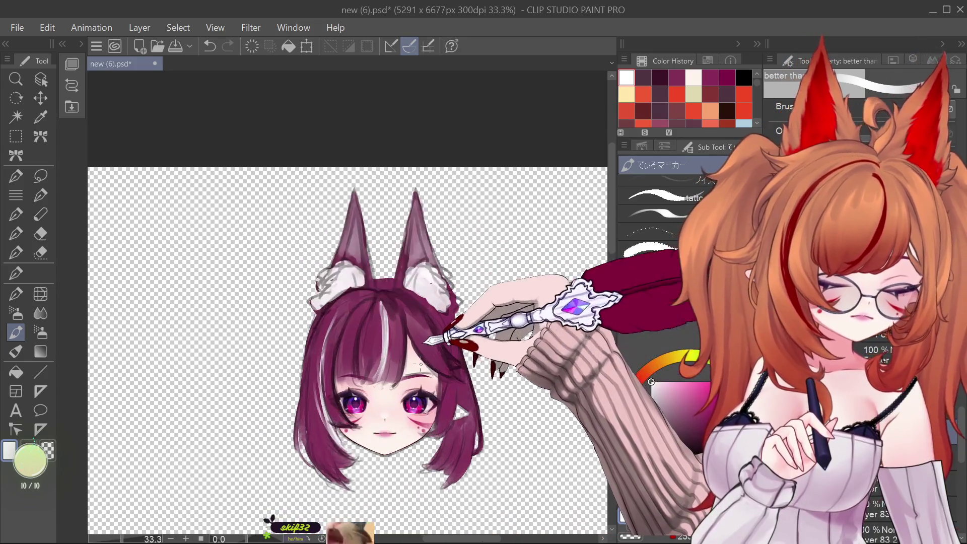
pyautogui.click(694, 438)
pyautogui.click(694, 443)
pyautogui.scroll(-2, 418, 180)
pyautogui.scroll(2, 419, 180)
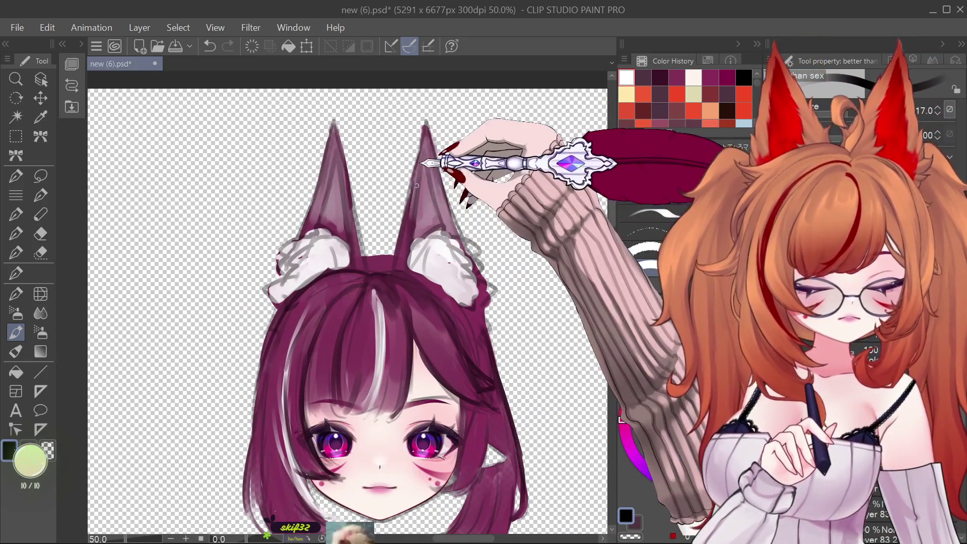
# - Draw dark lines down both ears' inner edges and outline the white ear fluff
pyautogui.moveTo(423, 192); pyautogui.dragTo(409, 266)
pyautogui.press('[')
pyautogui.press('[')
pyautogui.press('[')
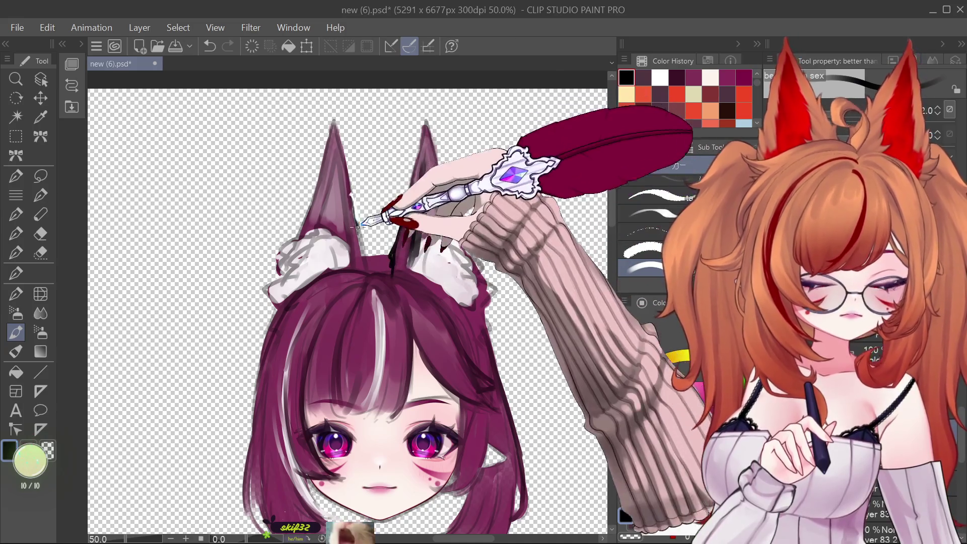
pyautogui.moveTo(368, 260); pyautogui.dragTo(357, 216)
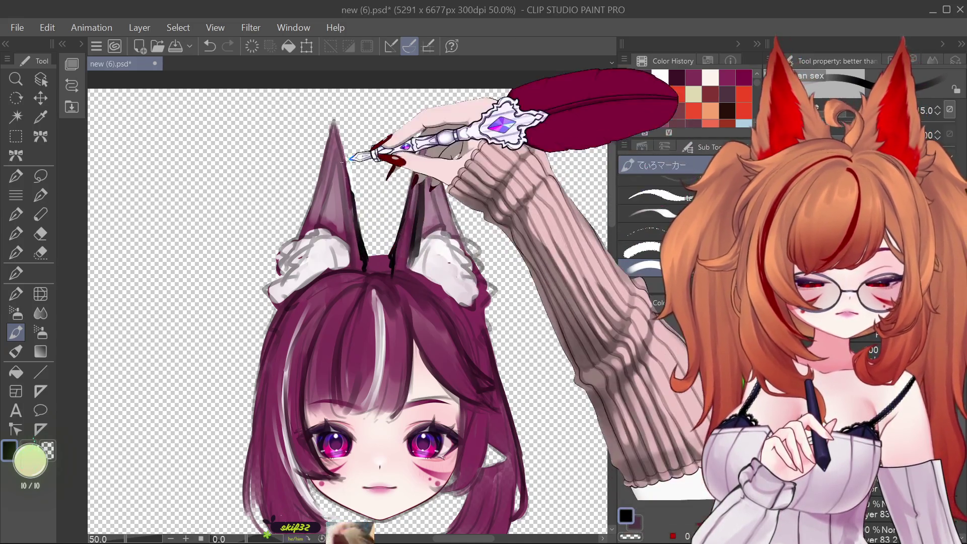
pyautogui.press(']')
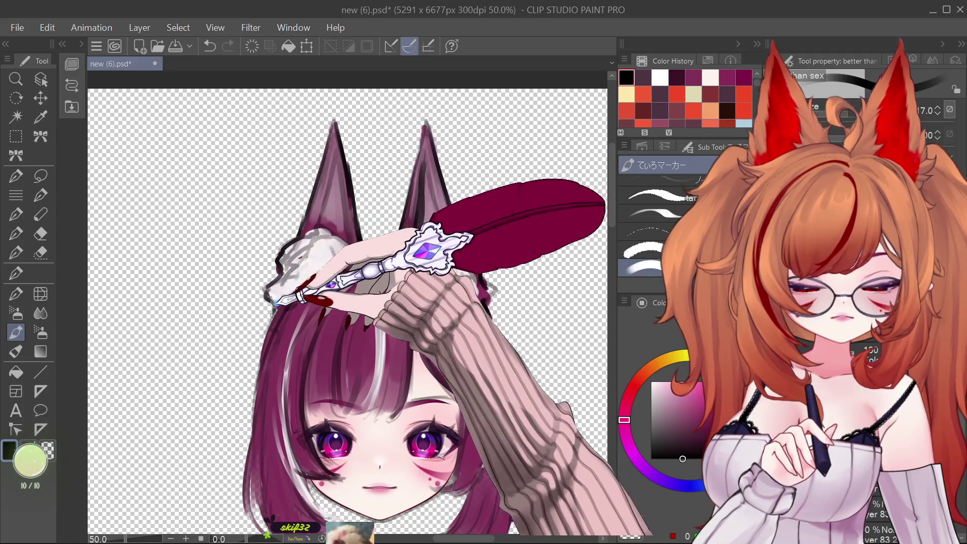
pyautogui.moveTo(280, 242); pyautogui.dragTo(287, 306)
pyautogui.press('[')
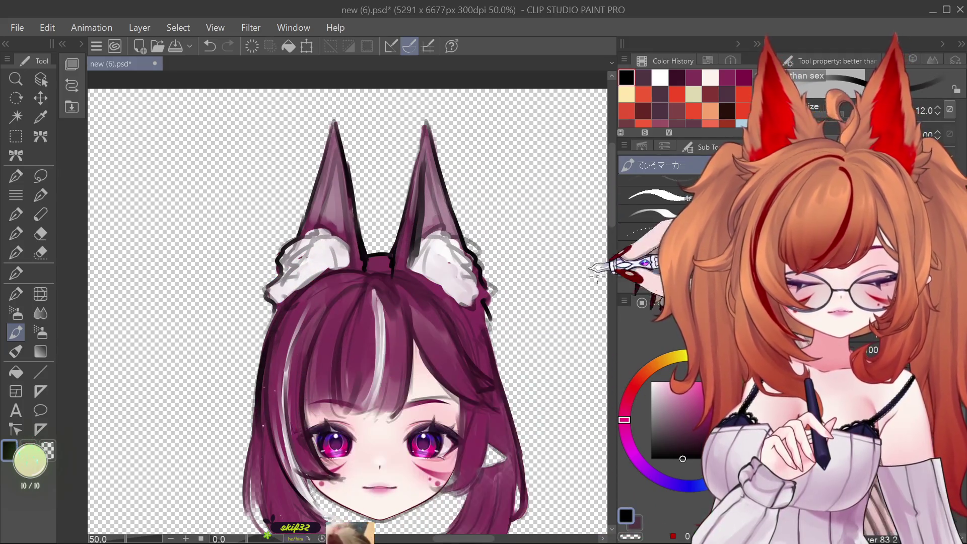
# - Undo the last stroke and redraw it along the hair's lower edge
pyautogui.scroll(-2, 609, 216)
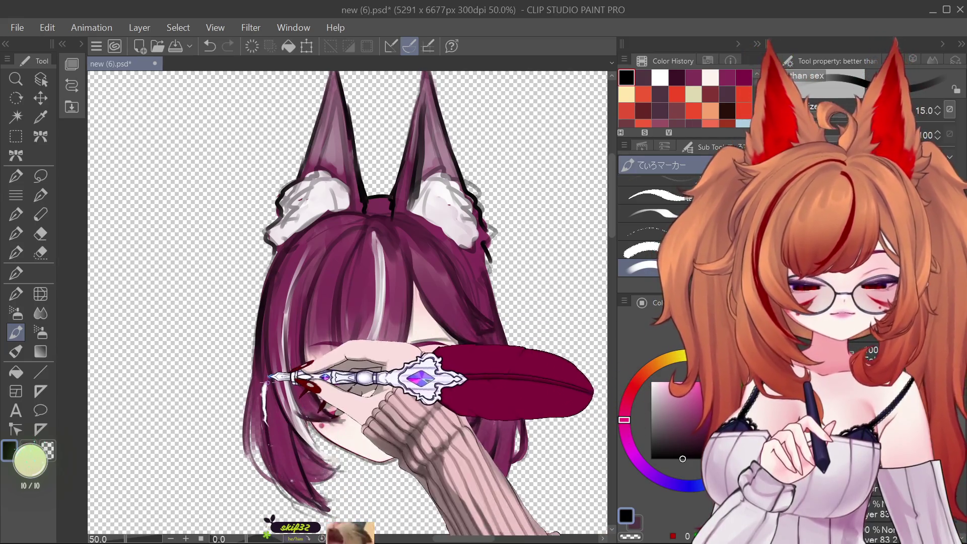
pyautogui.hotkey('ctrl', 'z')
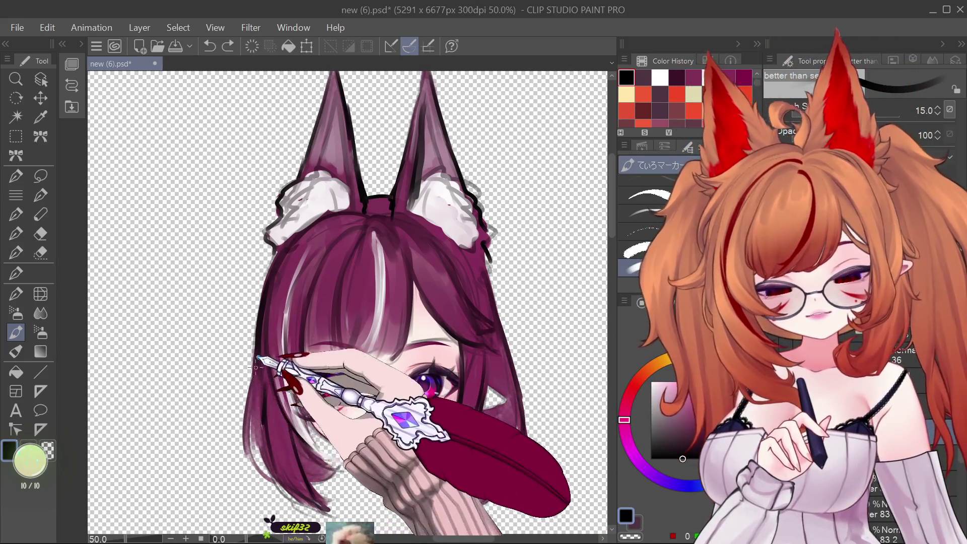
pyautogui.moveTo(348, 463); pyautogui.dragTo(306, 417)
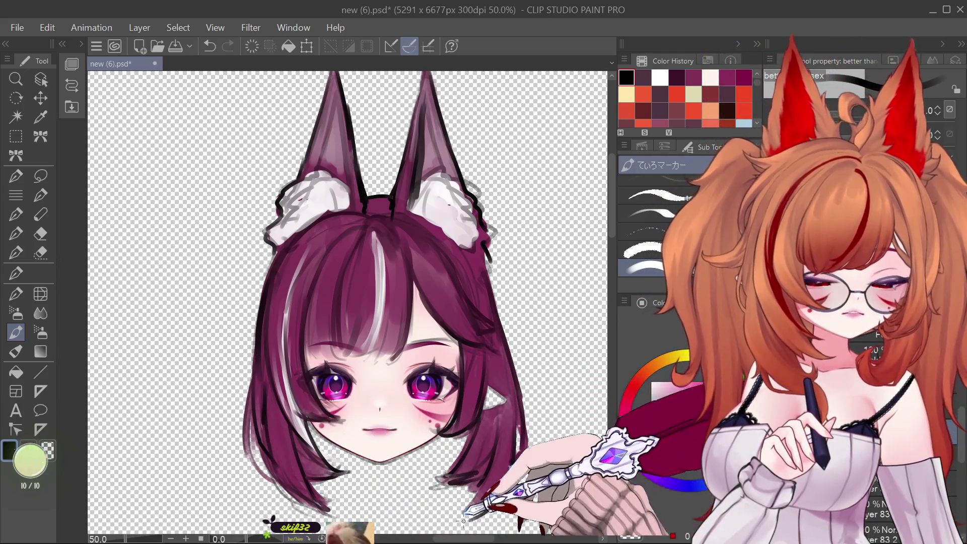
pyautogui.scroll(-2, 423, 296)
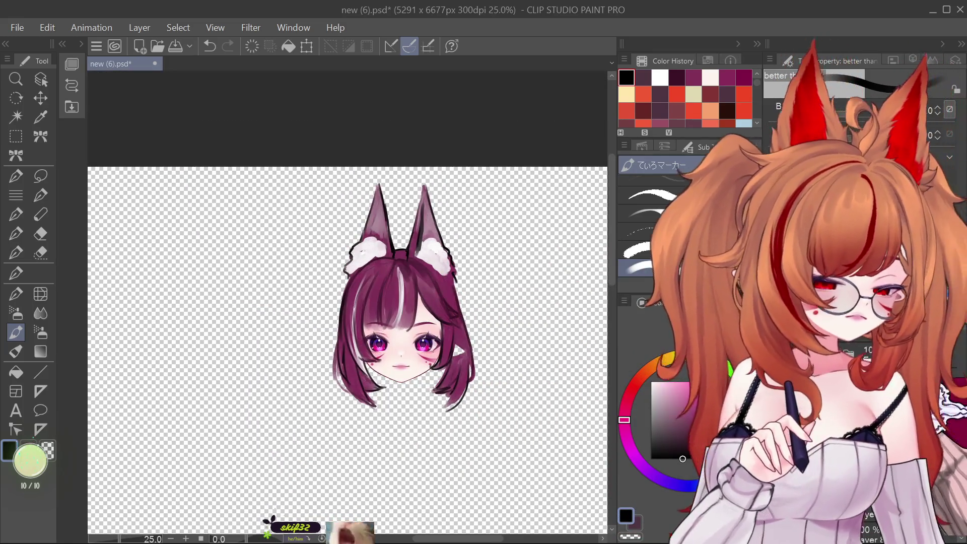
# - At 25% zoom, sketch a black scarf loop over the mouth and chin and start filling it navy
pyautogui.scroll(-4, 440, 313)
pyautogui.scroll(4, 440, 313)
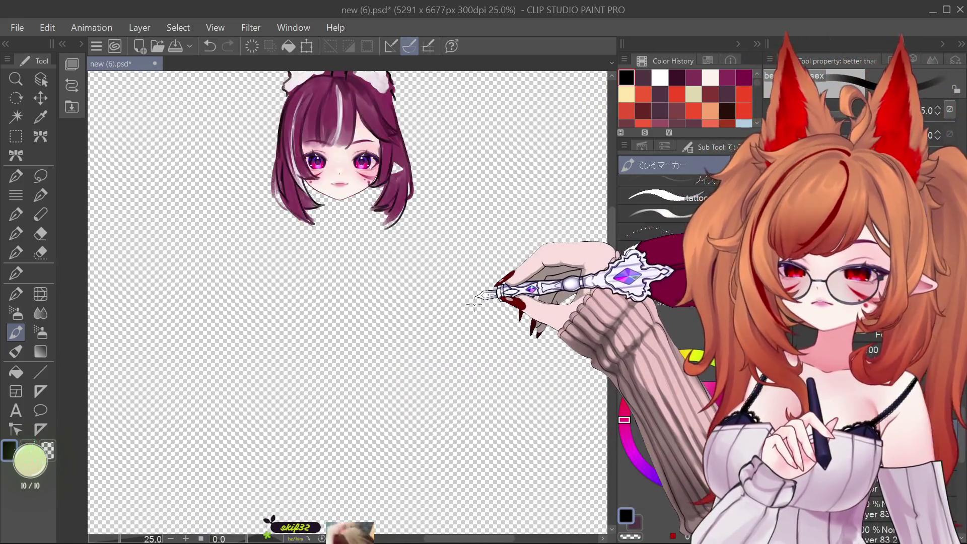
pyautogui.moveTo(295, 192); pyautogui.dragTo(292, 218)
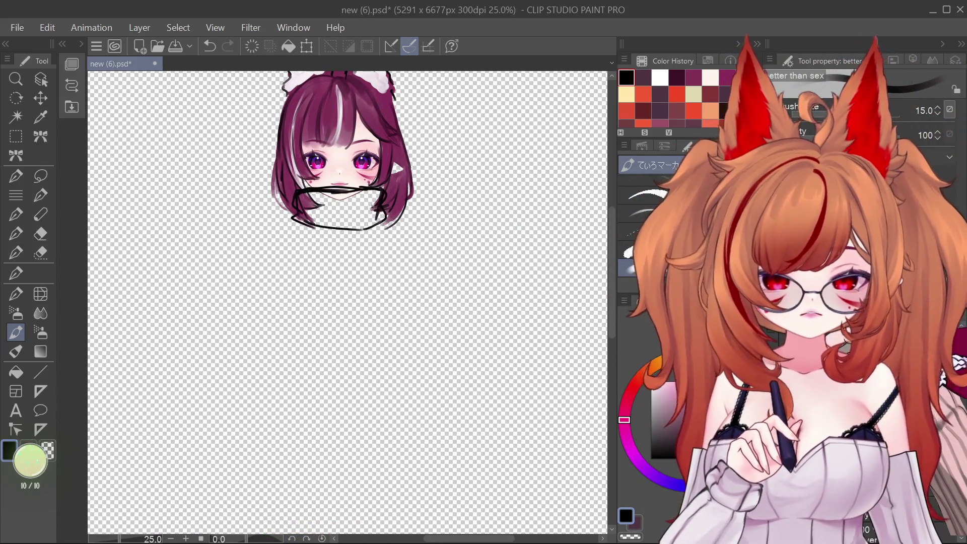
pyautogui.moveTo(612, 294)
pyautogui.mouseDown()
pyautogui.moveTo(608, 276)
pyautogui.moveTo(662, 259)
pyautogui.mouseUp()
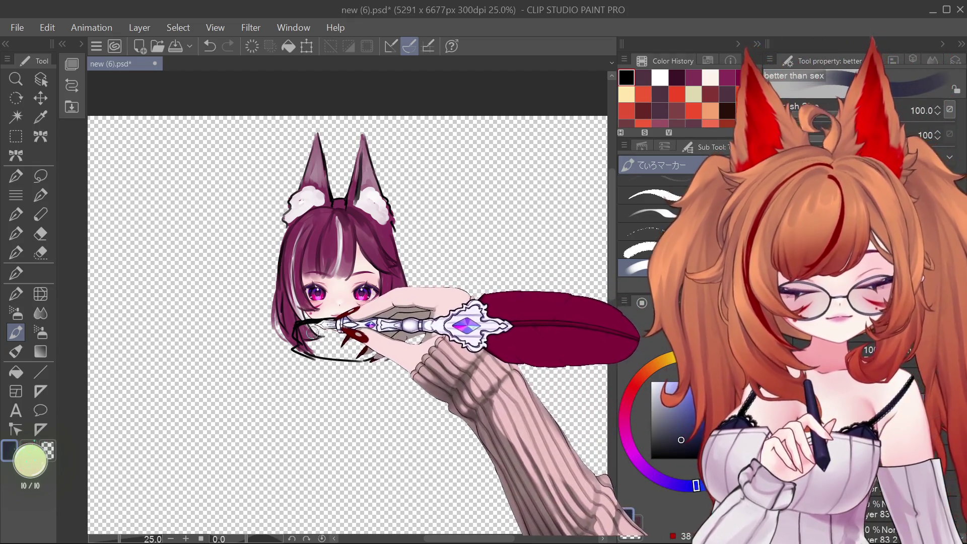
pyautogui.moveTo(313, 328); pyautogui.dragTo(362, 327)
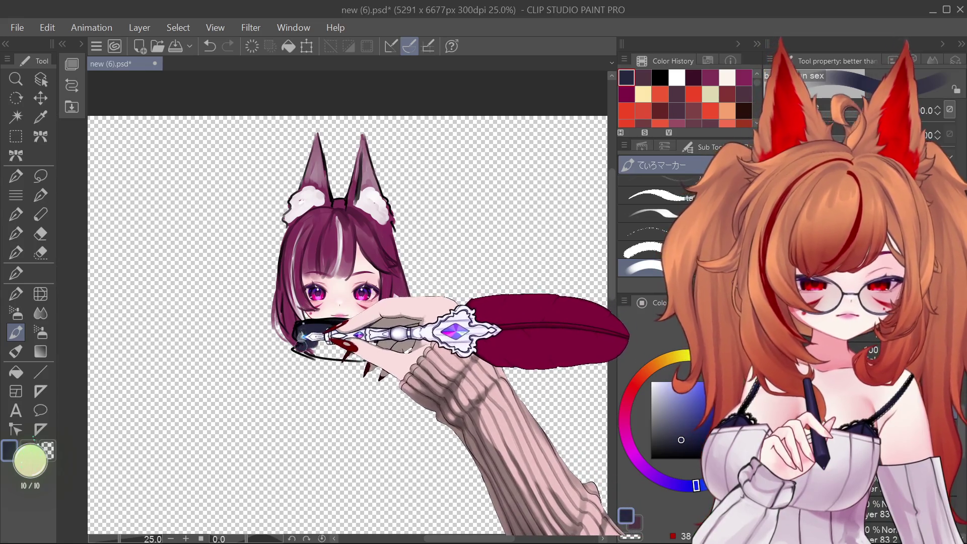
# - Finish the scarf over the mouth in solid dark navy, then eyedrop the face's light skin colour
pyautogui.moveTo(307, 346); pyautogui.dragTo(374, 330)
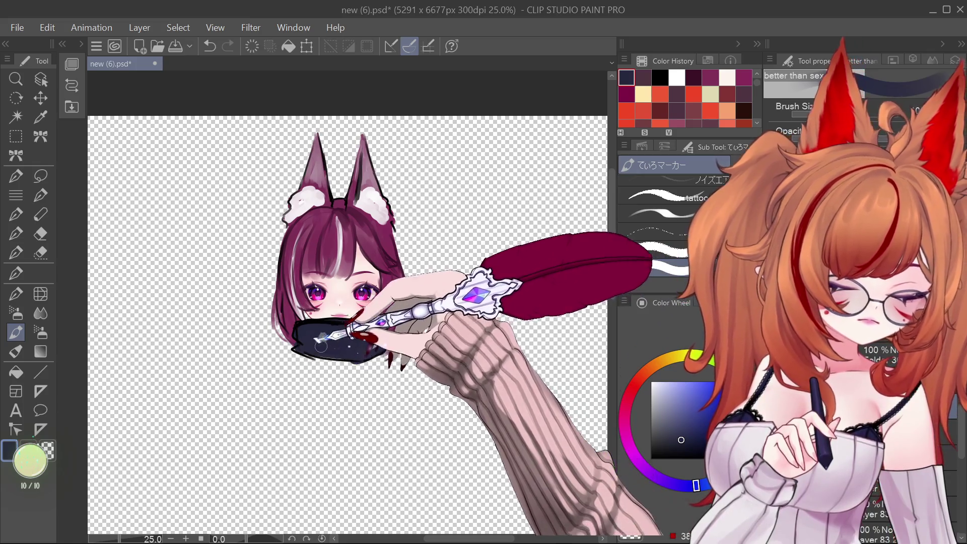
pyautogui.scroll(2, 348, 282)
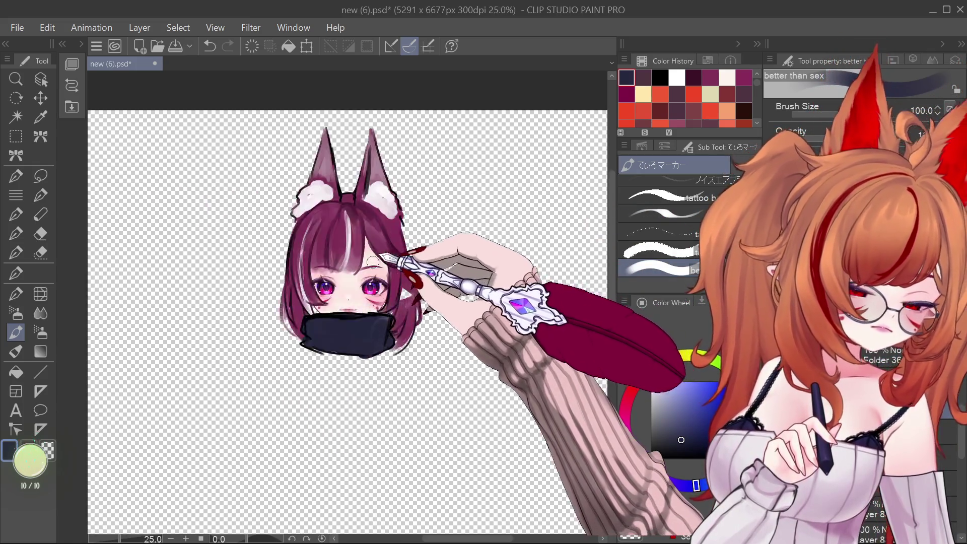
pyautogui.keyDown('alt'); pyautogui.click(342, 341); pyautogui.keyUp('alt')
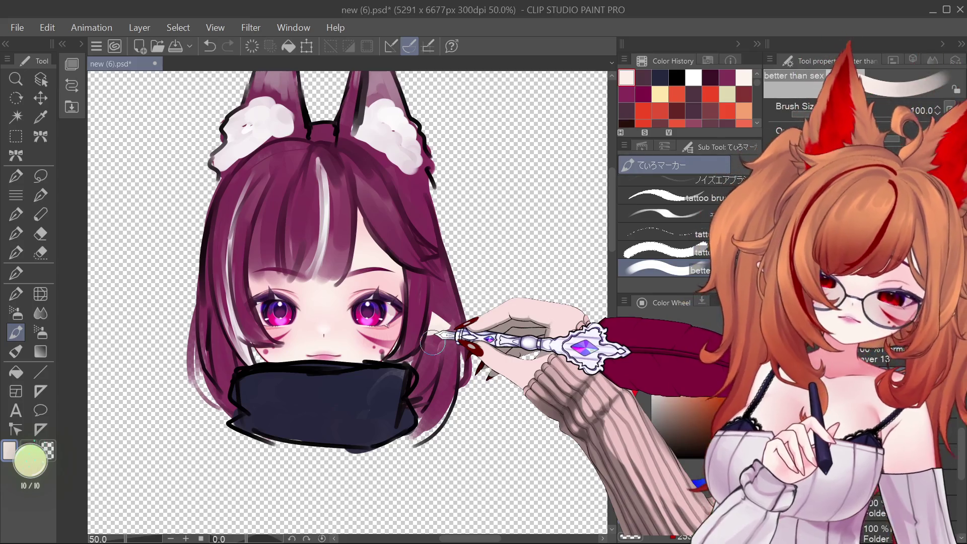
# - Try Liquify warps on the face and eyes at brush size 250, undo them, and return to the pen
pyautogui.click(40, 294)
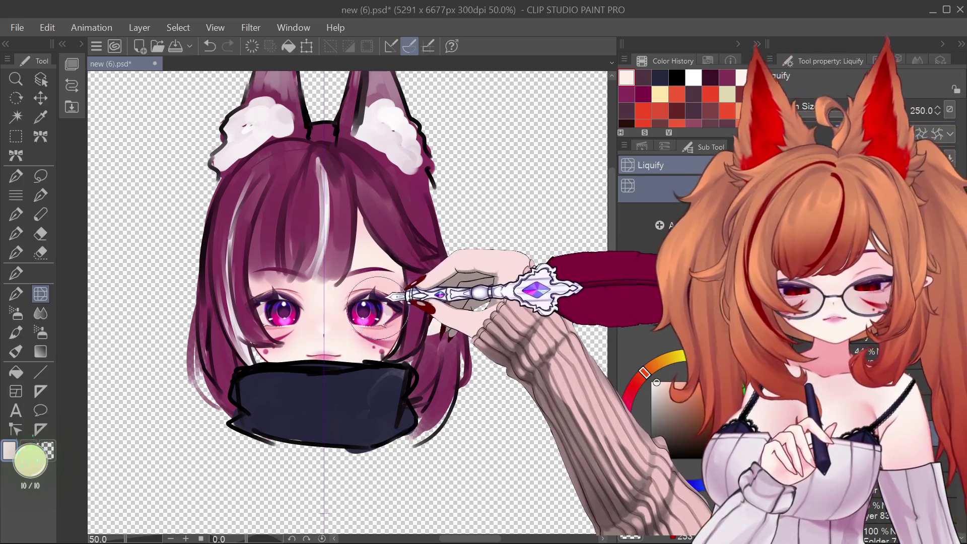
pyautogui.press('[')
pyautogui.press('[')
pyautogui.press(']')
pyautogui.press(']')
pyautogui.press(']')
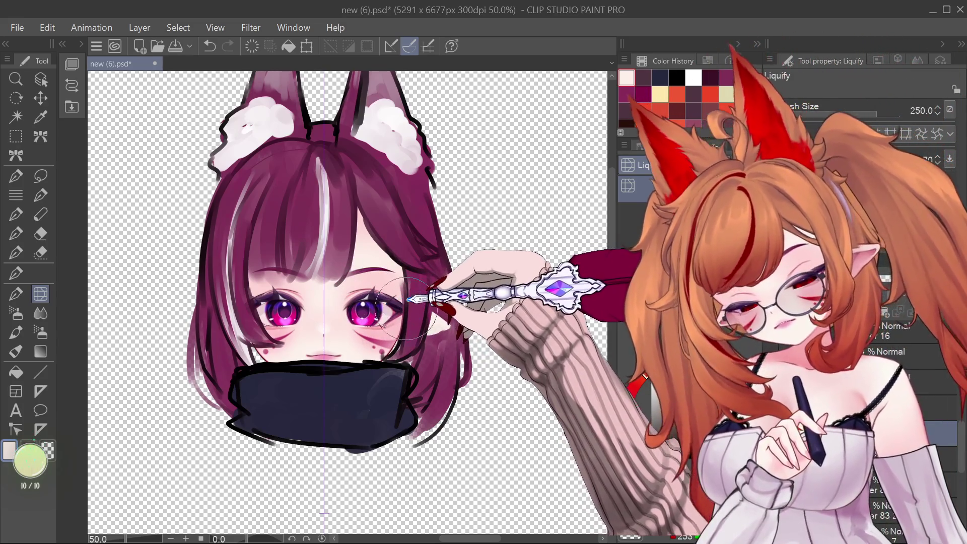
pyautogui.press('[')
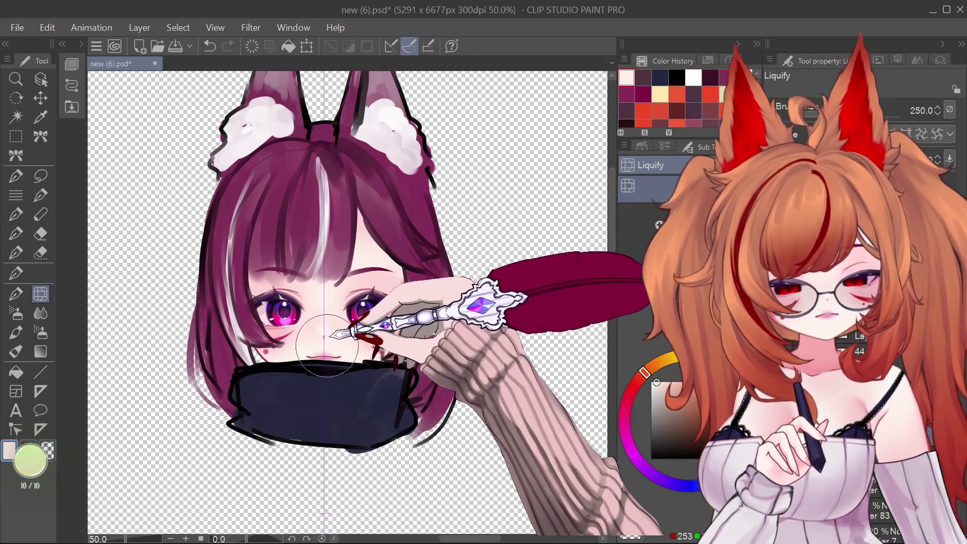
pyautogui.hotkey('ctrl', 'z')
pyautogui.press(']')
pyautogui.press(']')
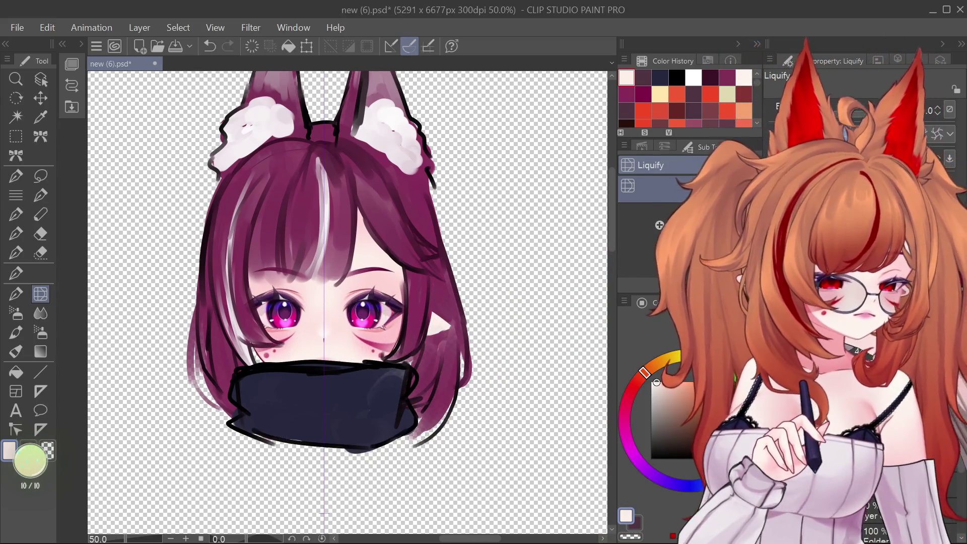
pyautogui.hotkey('ctrl', 'z')
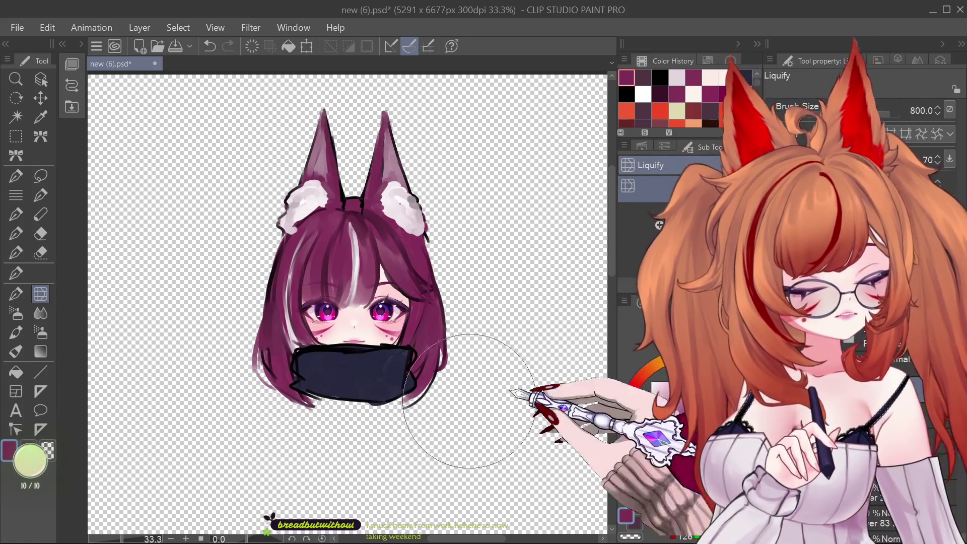
pyautogui.click(16, 332)
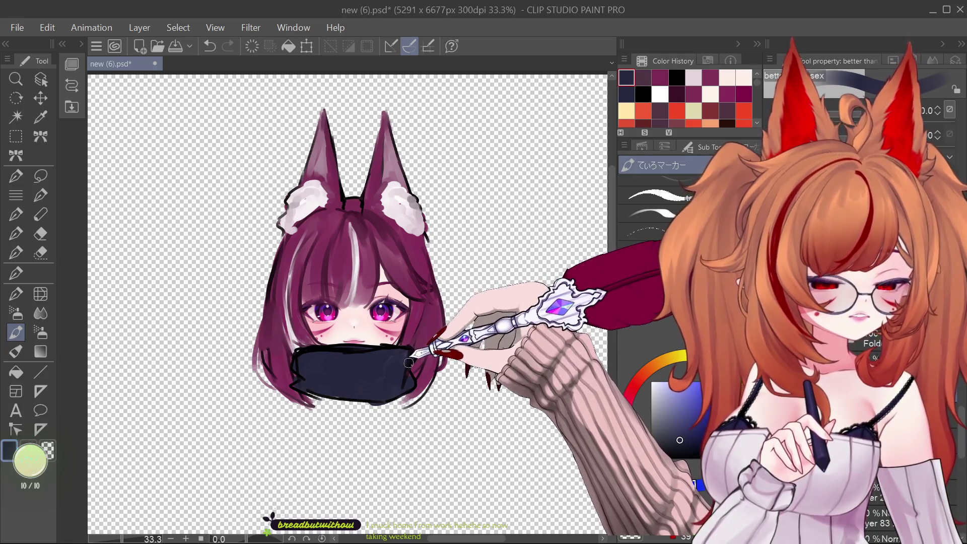
pyautogui.moveTo(381, 388); pyautogui.dragTo(395, 377)
# - Undo the scarf highlight, show the full-body sketch layer, and zoom out to 25%
pyautogui.hotkey('ctrl', 'z')
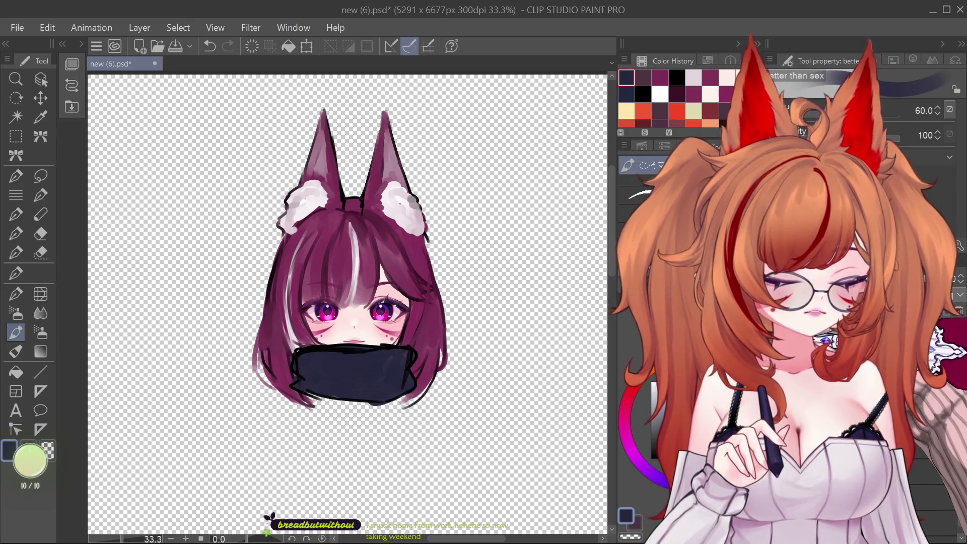
pyautogui.click(835, 343)
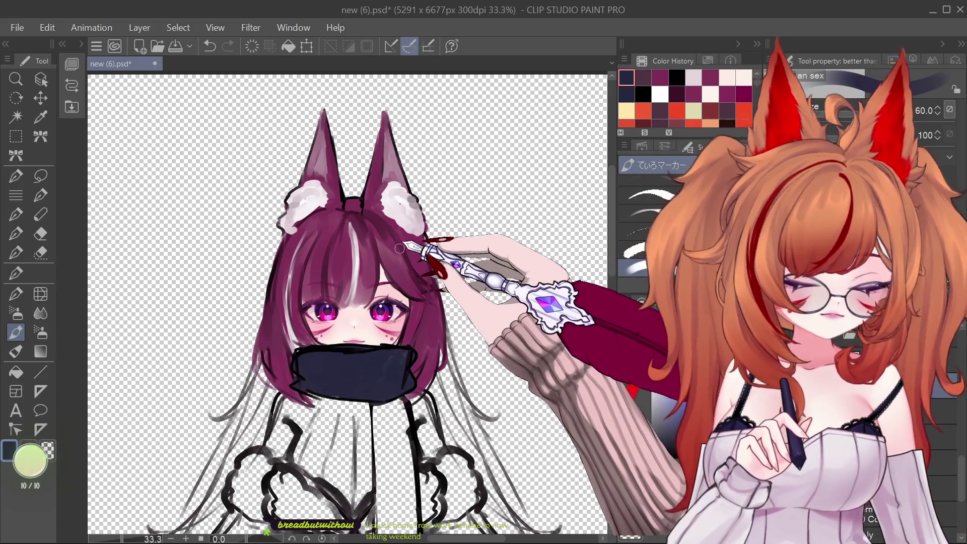
pyautogui.scroll(-3, 399, 248)
pyautogui.scroll(3, 391, 373)
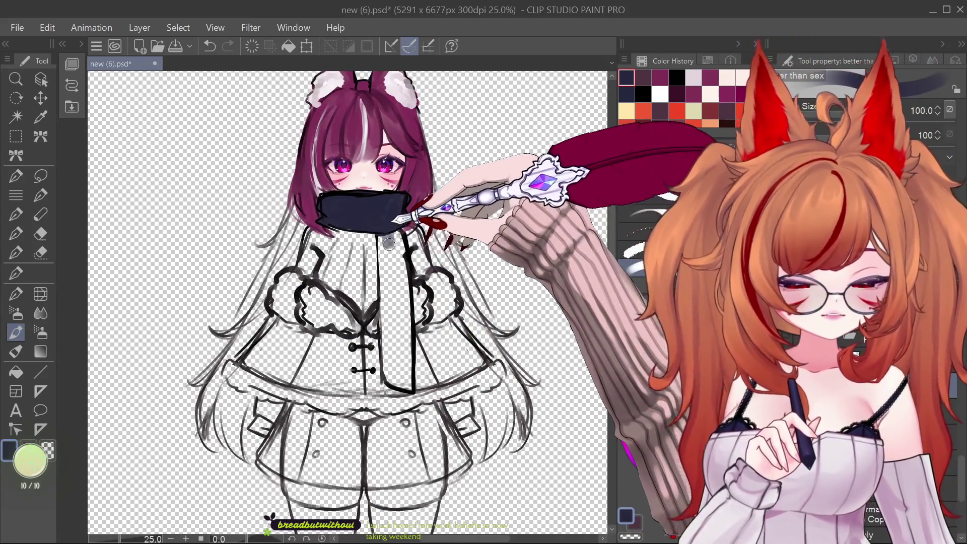
# - Lengthen and thicken the navy scarf tail down the chest, then add beige beside it
pyautogui.moveTo(386, 237); pyautogui.dragTo(391, 310)
pyautogui.moveTo(385, 247)
pyautogui.mouseDown()
pyautogui.moveTo(405, 338)
pyautogui.moveTo(396, 282)
pyautogui.moveTo(391, 361)
pyautogui.moveTo(393, 282)
pyautogui.moveTo(398, 370)
pyautogui.moveTo(402, 297)
pyautogui.mouseUp()
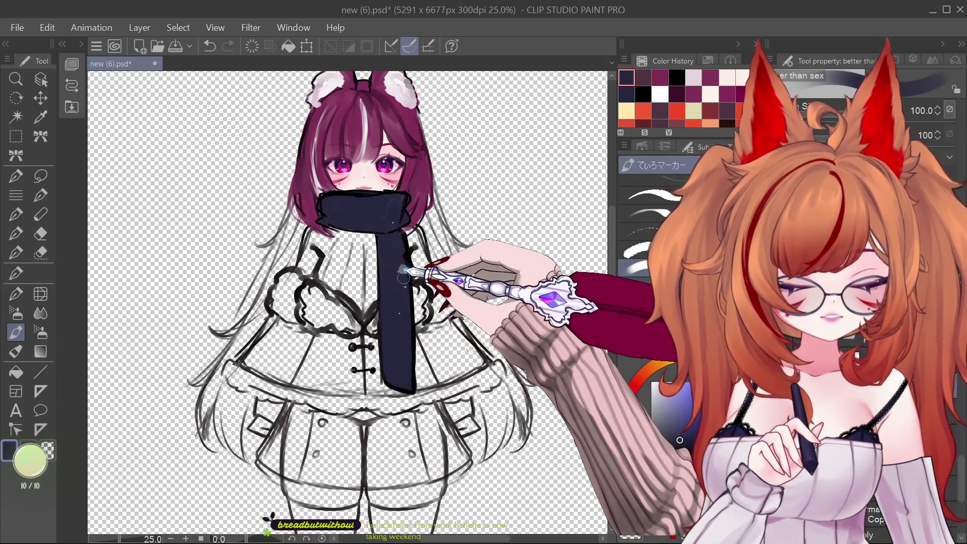
pyautogui.hotkey('ctrl', '-')
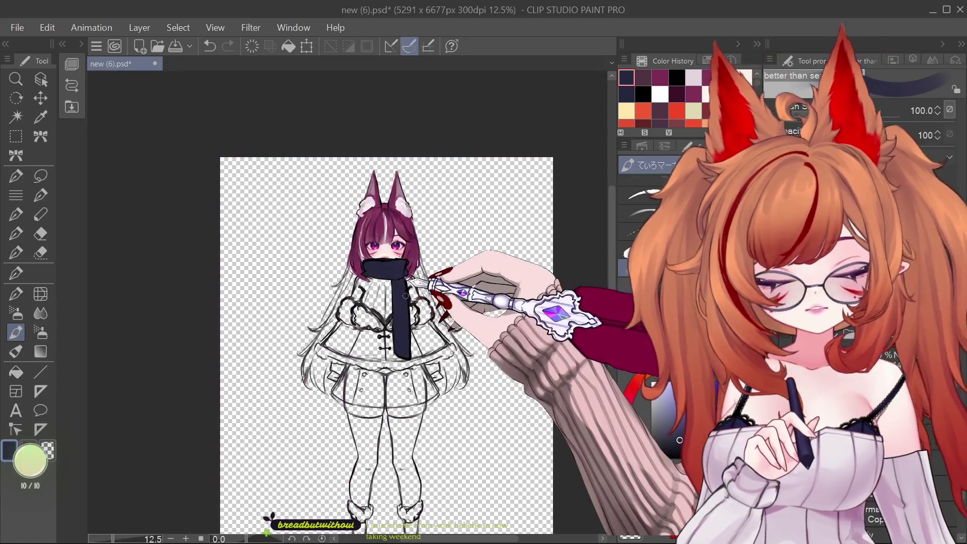
pyautogui.scroll(2, 406, 296)
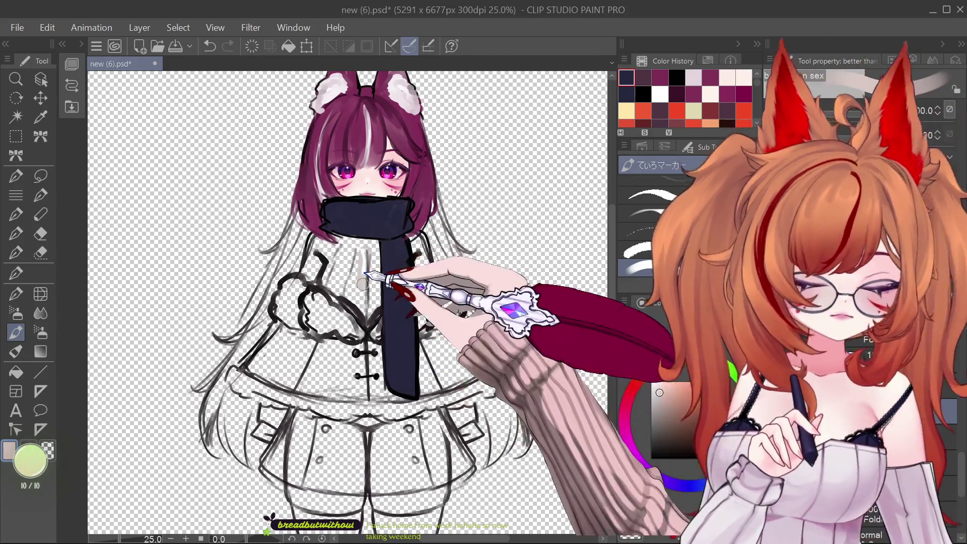
pyautogui.moveTo(361, 287)
pyautogui.mouseDown()
pyautogui.moveTo(346, 259)
pyautogui.moveTo(303, 279)
pyautogui.moveTo(348, 302)
pyautogui.moveTo(356, 281)
pyautogui.moveTo(373, 275)
pyautogui.mouseUp()
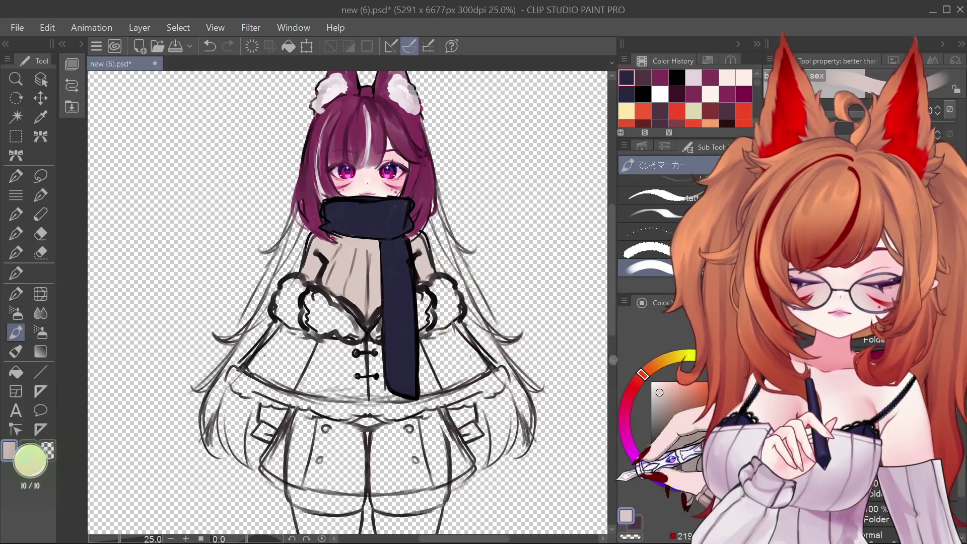
# - Fill the shoulder capelet with beige and a broad light grey stroke, then reselect dark navy
pyautogui.moveTo(352, 282); pyautogui.dragTo(406, 313)
pyautogui.scroll(-3, 411, 314)
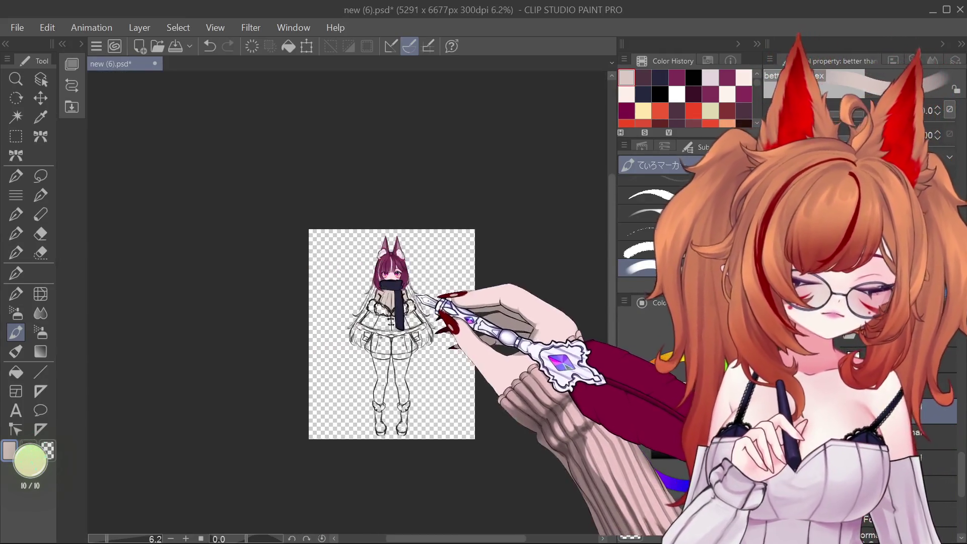
pyautogui.scroll(3, 438, 306)
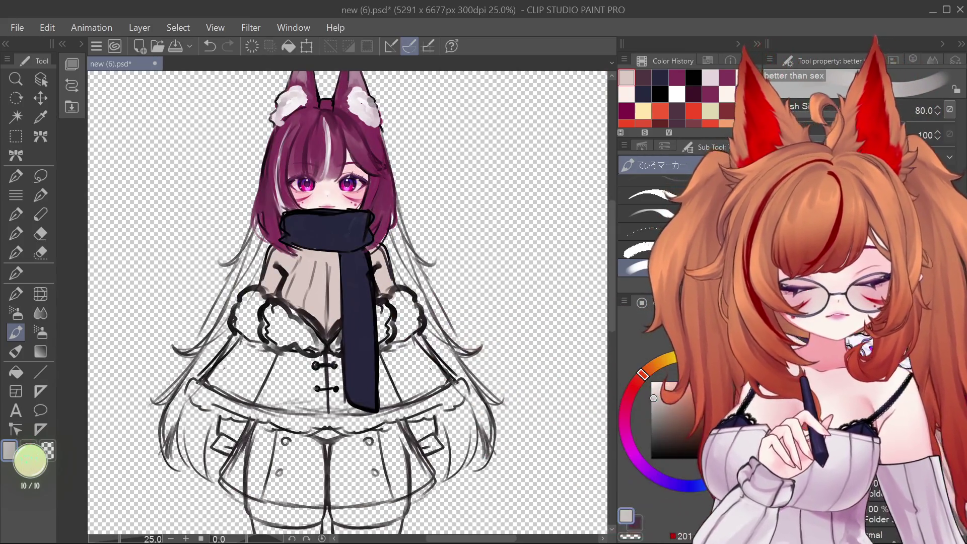
pyautogui.moveTo(342, 302); pyautogui.dragTo(407, 273)
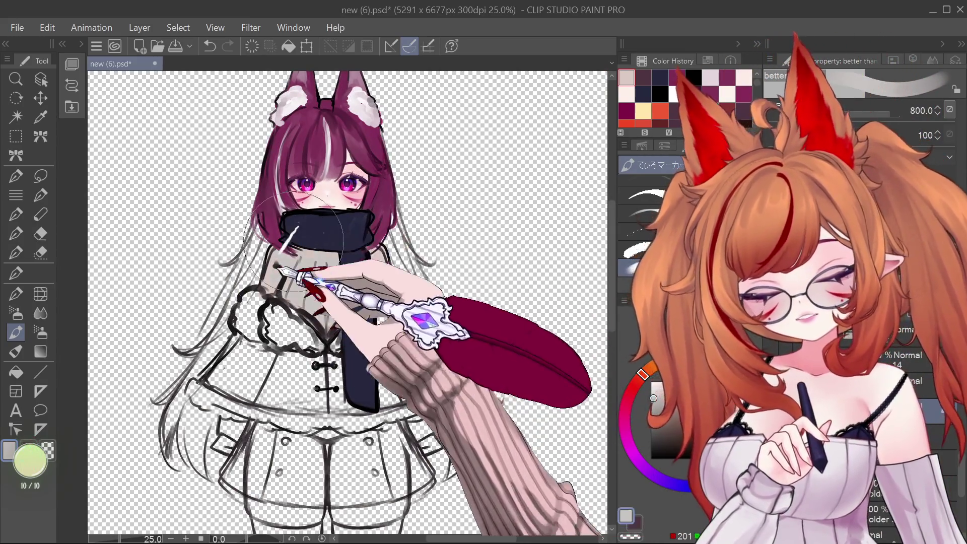
pyautogui.scroll(-5, 413, 295)
pyautogui.scroll(3, 402, 290)
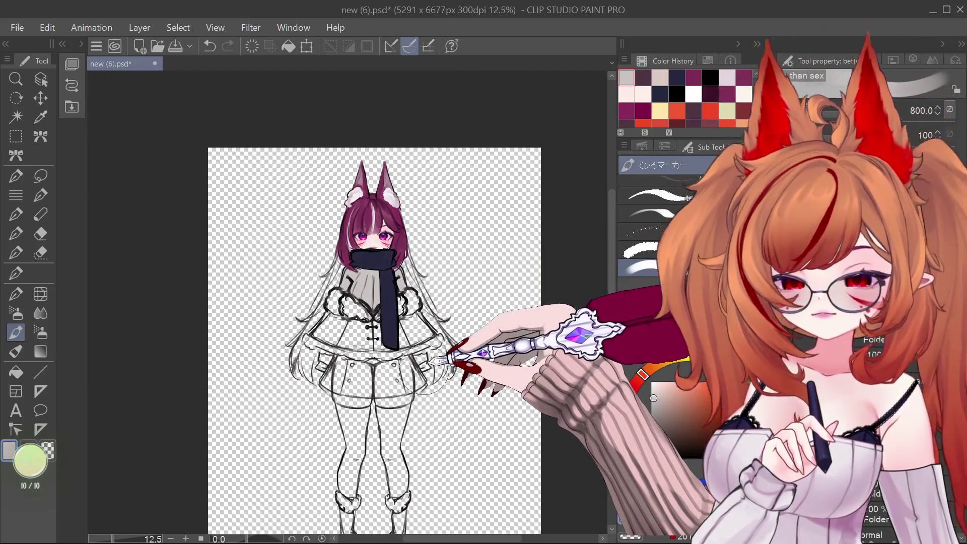
pyautogui.scroll(3, 421, 324)
pyautogui.scroll(-3, 410, 334)
pyautogui.scroll(2, 453, 319)
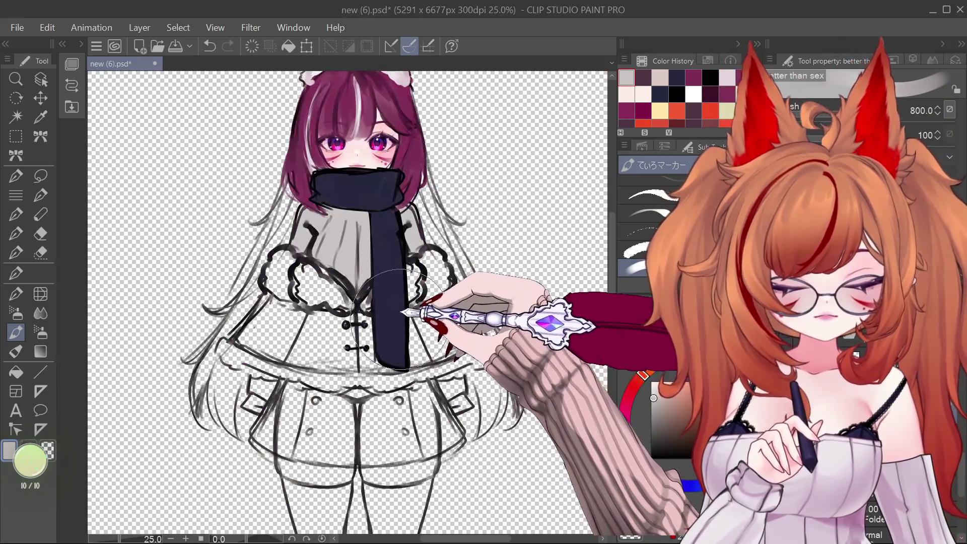
pyautogui.keyDown('alt'); pyautogui.click(398, 316); pyautogui.keyUp('alt')
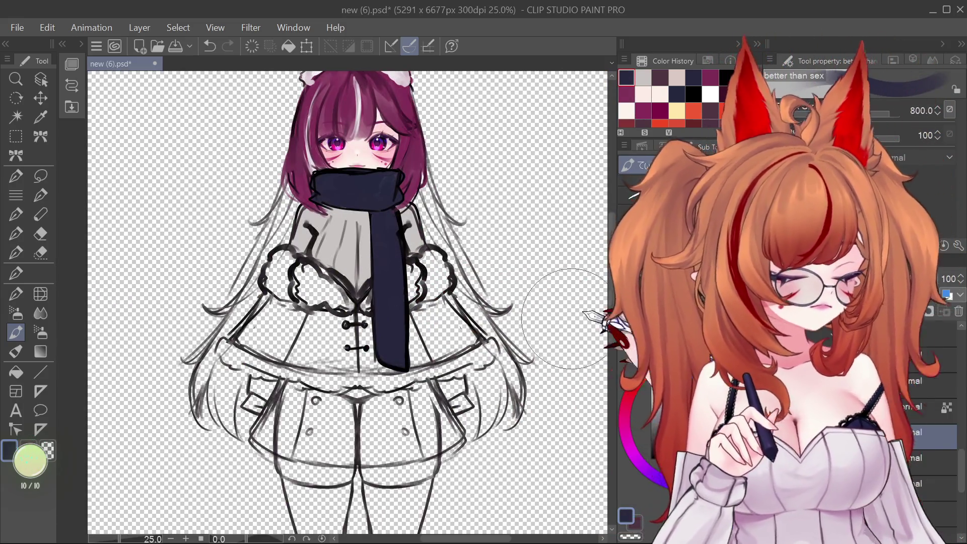
# - Fill the skirt with dark navy, darken its bottom hem, and dab on a first gold button
pyautogui.moveTo(327, 327)
pyautogui.mouseDown()
pyautogui.moveTo(280, 423)
pyautogui.moveTo(365, 431)
pyautogui.mouseUp()
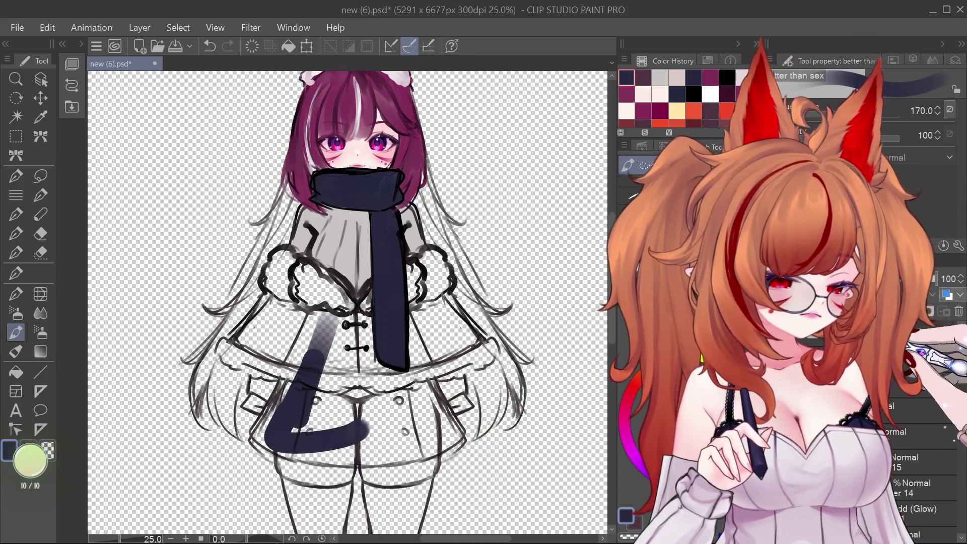
pyautogui.scroll(-5, 953, 377)
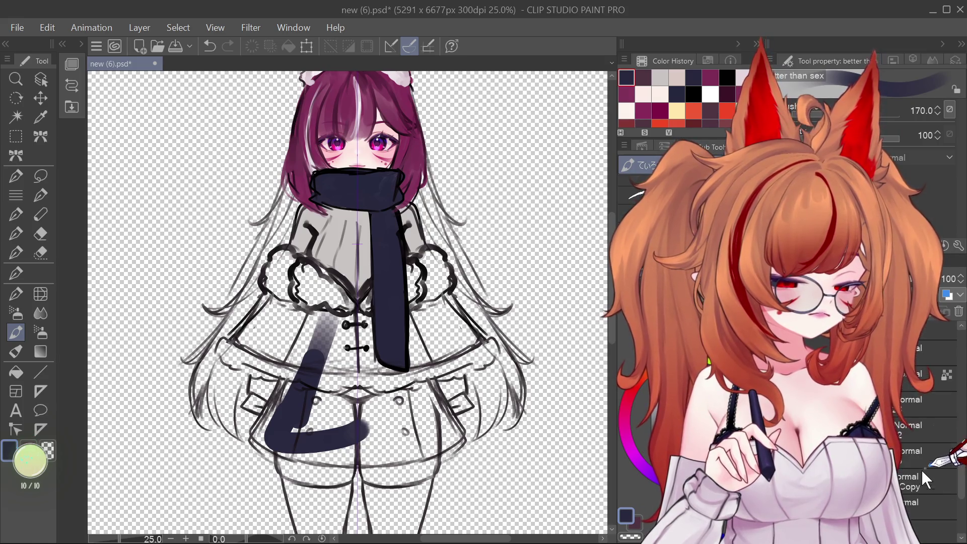
pyautogui.moveTo(352, 393)
pyautogui.mouseDown()
pyautogui.moveTo(319, 410)
pyautogui.moveTo(363, 343)
pyautogui.moveTo(409, 421)
pyautogui.mouseUp()
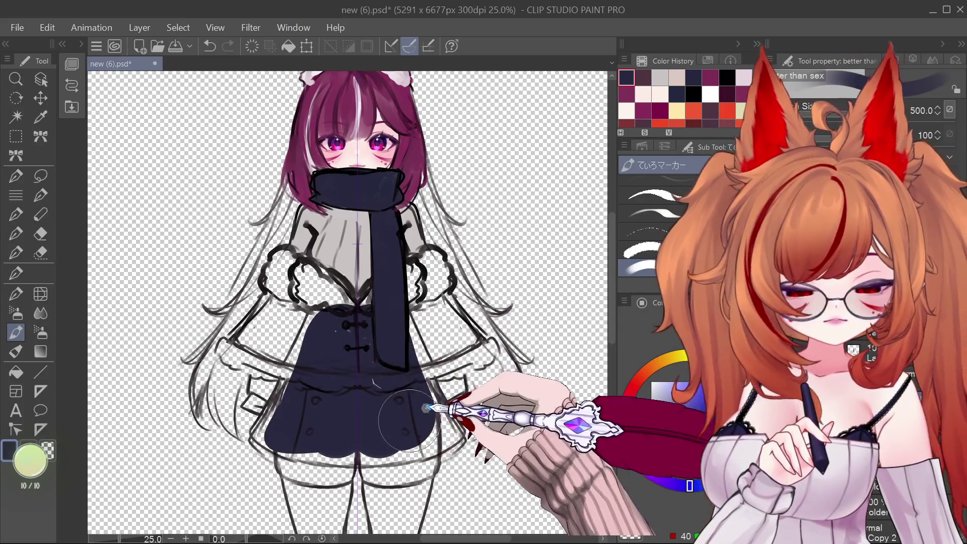
pyautogui.press('[')
pyautogui.press('[')
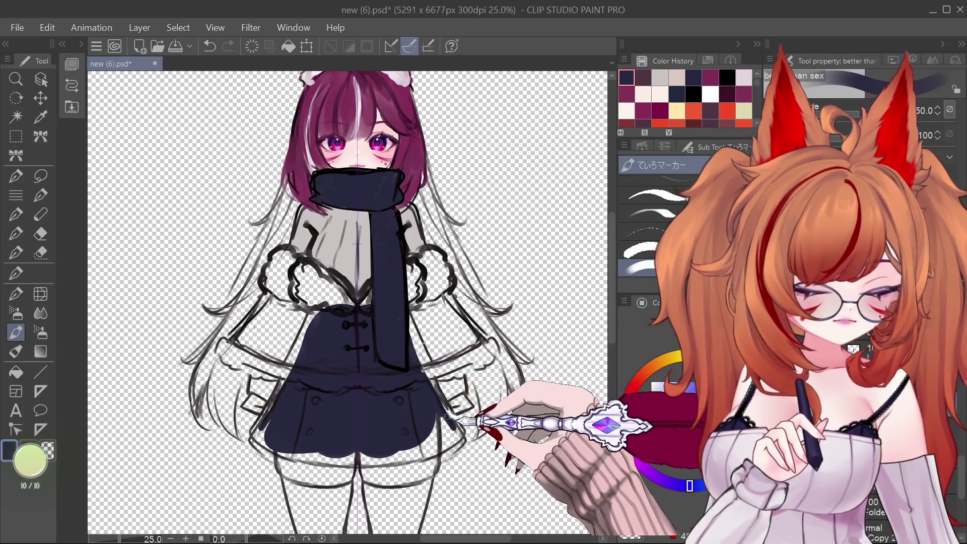
pyautogui.press(']')
pyautogui.press(']')
pyautogui.moveTo(459, 431)
pyautogui.mouseDown()
pyautogui.moveTo(281, 446)
pyautogui.moveTo(399, 449)
pyautogui.moveTo(329, 453)
pyautogui.moveTo(277, 404)
pyautogui.moveTo(259, 410)
pyautogui.moveTo(319, 335)
pyautogui.moveTo(255, 433)
pyautogui.moveTo(324, 349)
pyautogui.moveTo(384, 302)
pyautogui.moveTo(413, 358)
pyautogui.mouseUp()
pyautogui.press(']')
pyautogui.press(']')
pyautogui.press(']')
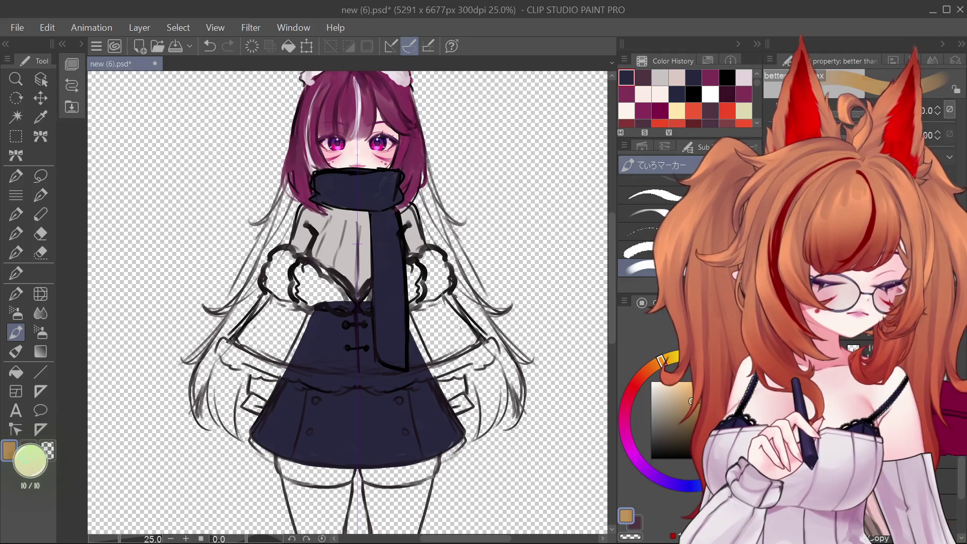
pyautogui.click(399, 401)
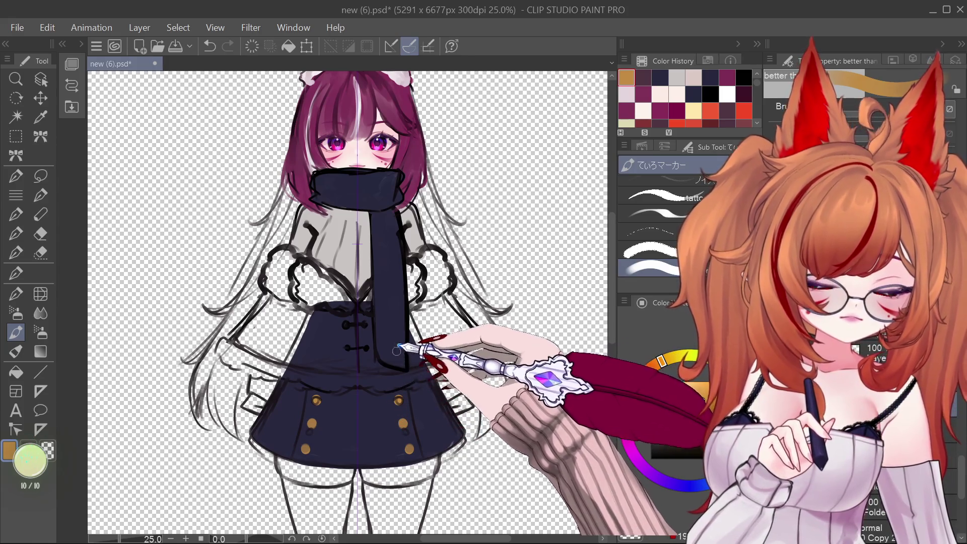
# - Zoom out and scroll around to review the whole figure with its gold-buttoned skirt
pyautogui.hotkey('ctrl', '-')
pyautogui.scroll(3, 397, 302)
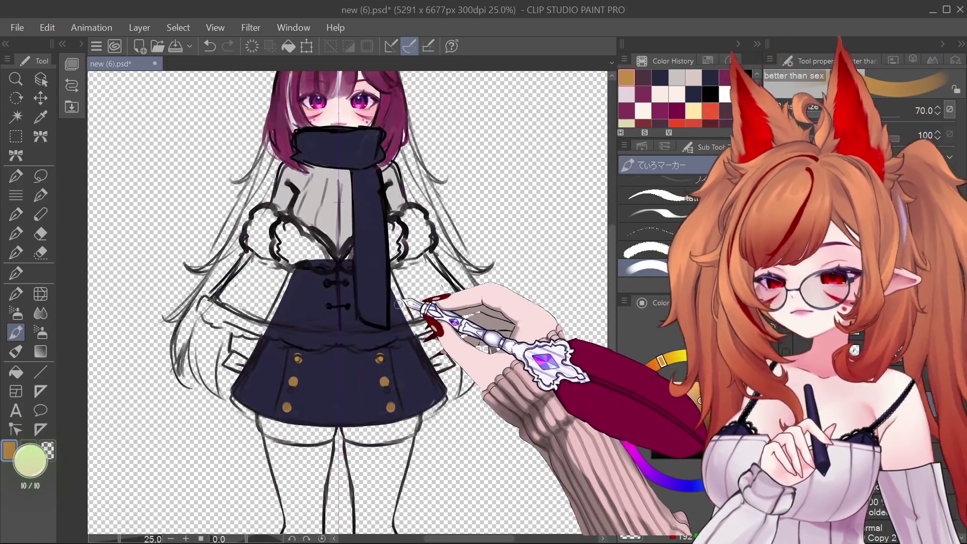
pyautogui.scroll(-3, 398, 302)
pyautogui.scroll(3, 391, 301)
pyautogui.scroll(-3, 384, 288)
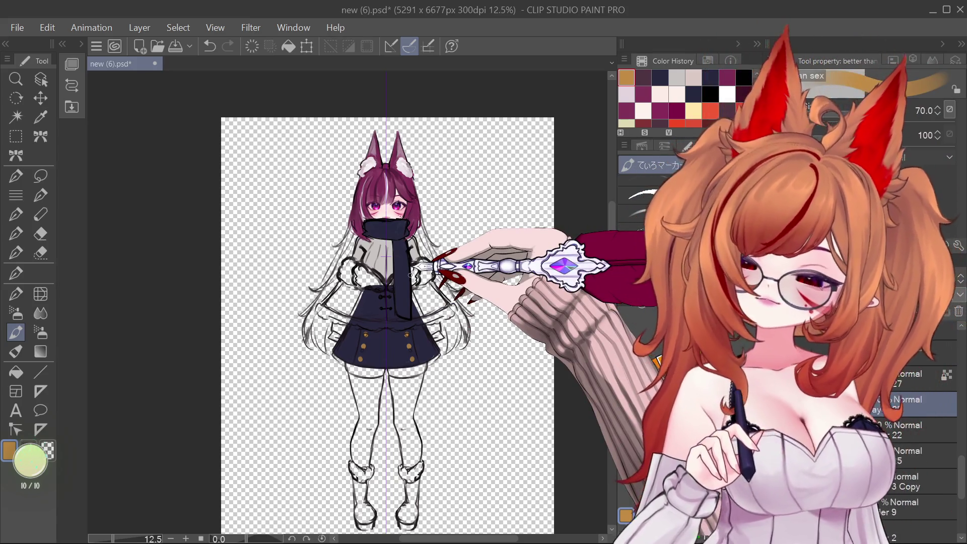
pyautogui.scroll(2, 410, 275)
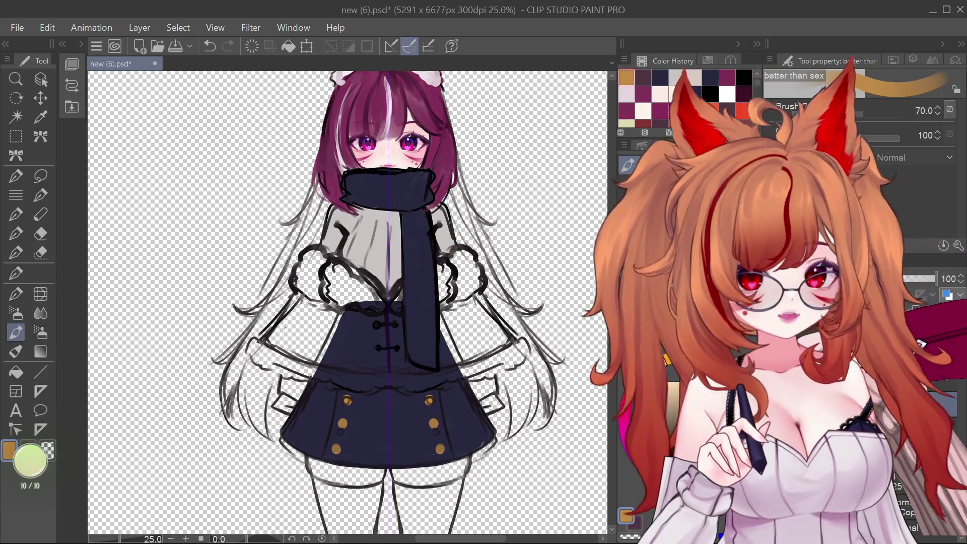
# - Eyedrop the hair's dark magenta and paint it across the capelet
pyautogui.keyDown('alt'); pyautogui.click(436, 102); pyautogui.keyUp('alt')
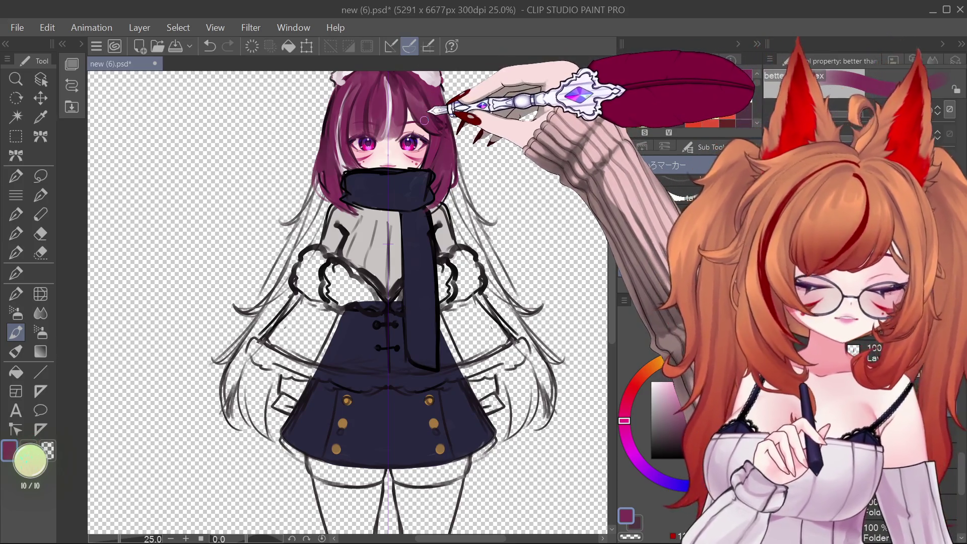
pyautogui.click(317, 337)
pyautogui.moveTo(410, 343)
pyautogui.mouseDown()
pyautogui.moveTo(384, 324)
pyautogui.moveTo(431, 345)
pyautogui.moveTo(474, 350)
pyautogui.mouseUp()
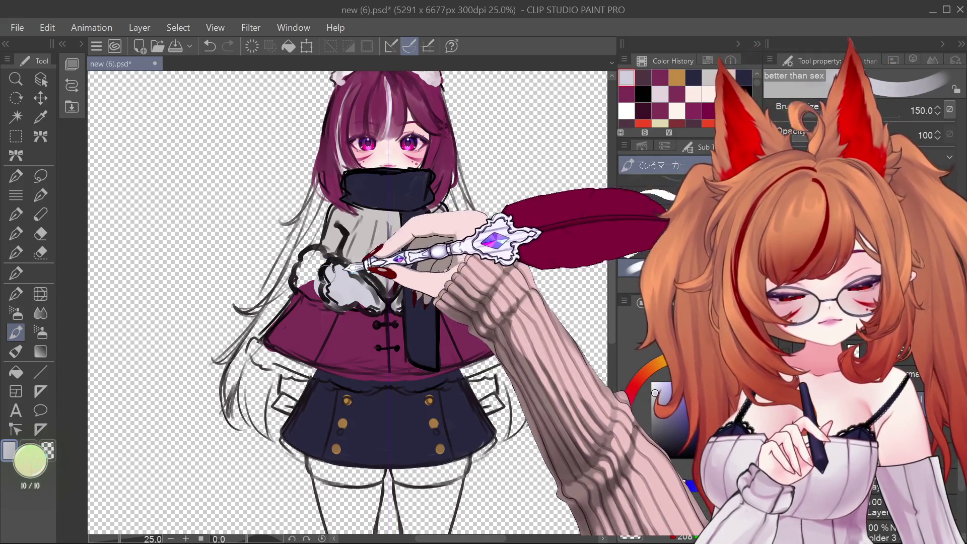
# - Sample the light lavender and paint the capelet's fur cuff and trim
pyautogui.keyDown('alt'); pyautogui.click(302, 279); pyautogui.keyUp('alt')
pyautogui.moveTo(303, 279)
pyautogui.mouseDown()
pyautogui.moveTo(323, 282)
pyautogui.moveTo(305, 294)
pyautogui.moveTo(311, 317)
pyautogui.moveTo(267, 348)
pyautogui.moveTo(330, 375)
pyautogui.moveTo(401, 385)
pyautogui.moveTo(514, 354)
pyautogui.mouseUp()
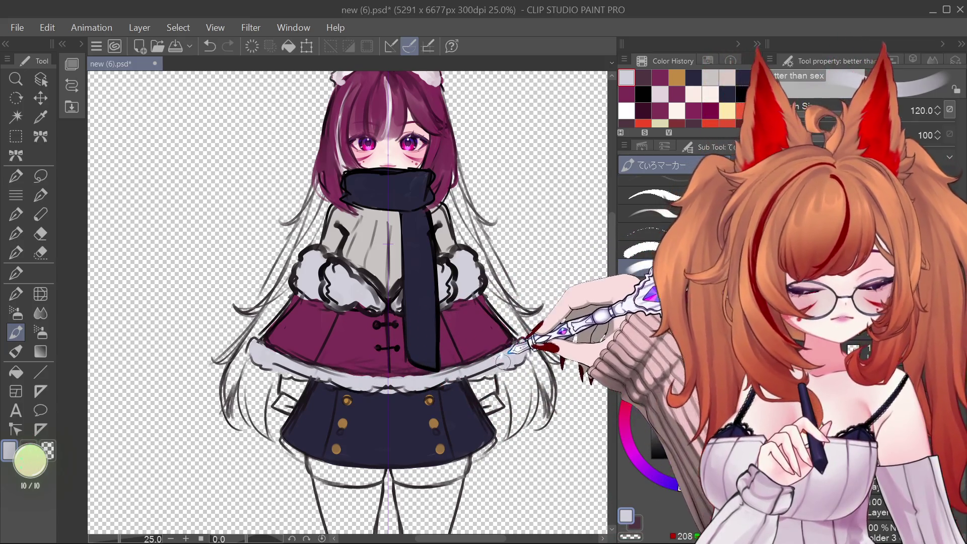
pyautogui.scroll(-3, 434, 289)
pyautogui.scroll(2, 425, 287)
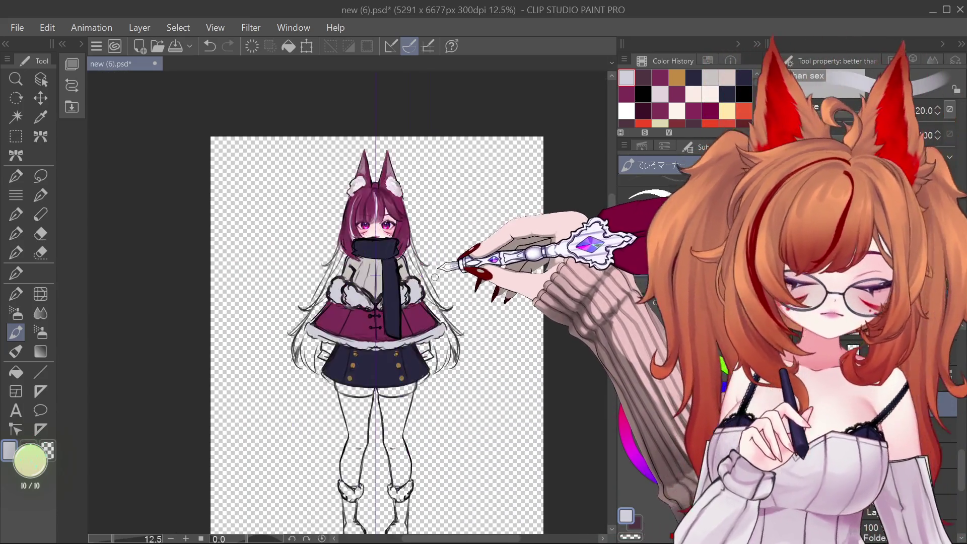
pyautogui.scroll(-1, 420, 288)
pyautogui.scroll(1, 415, 286)
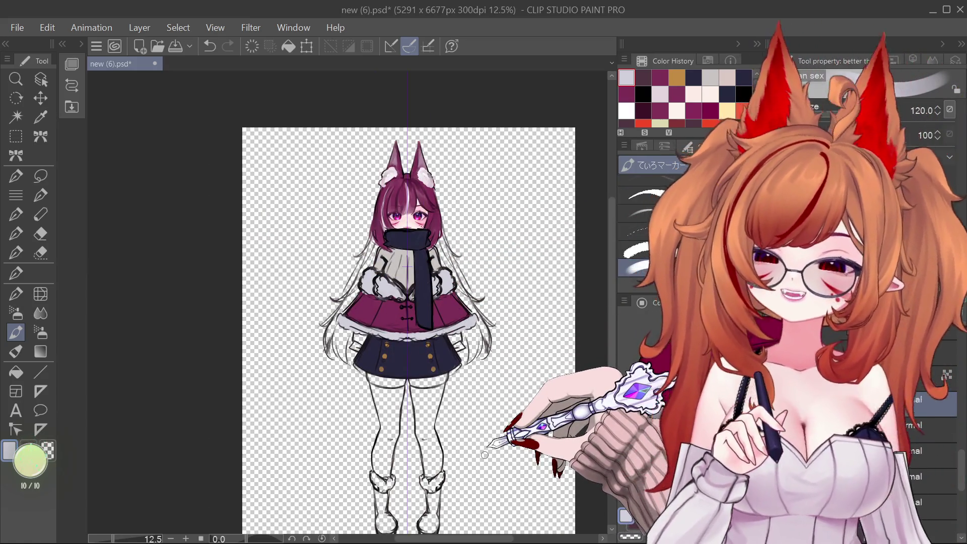
pyautogui.scroll(2, 443, 282)
pyautogui.scroll(-2, 431, 272)
pyautogui.scroll(-2, 433, 273)
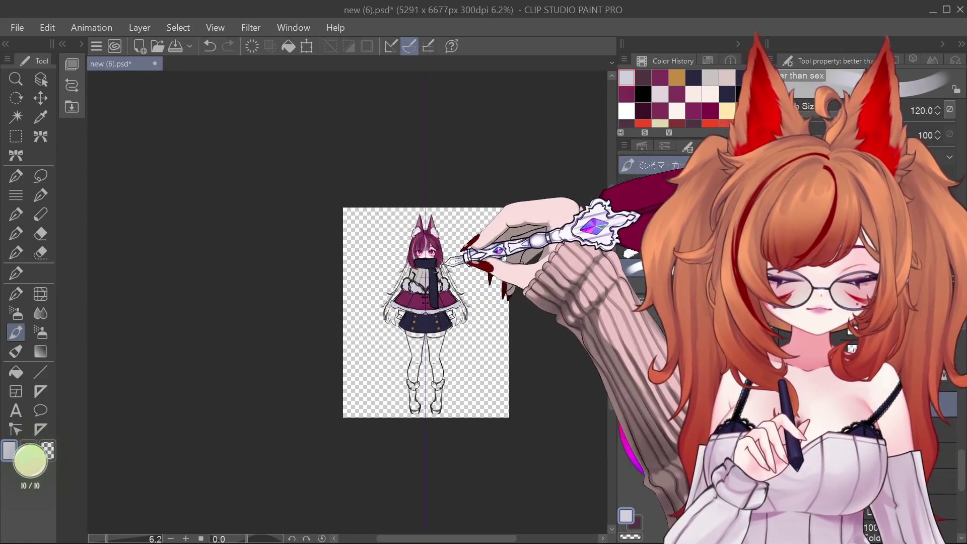
pyautogui.scroll(2, 433, 268)
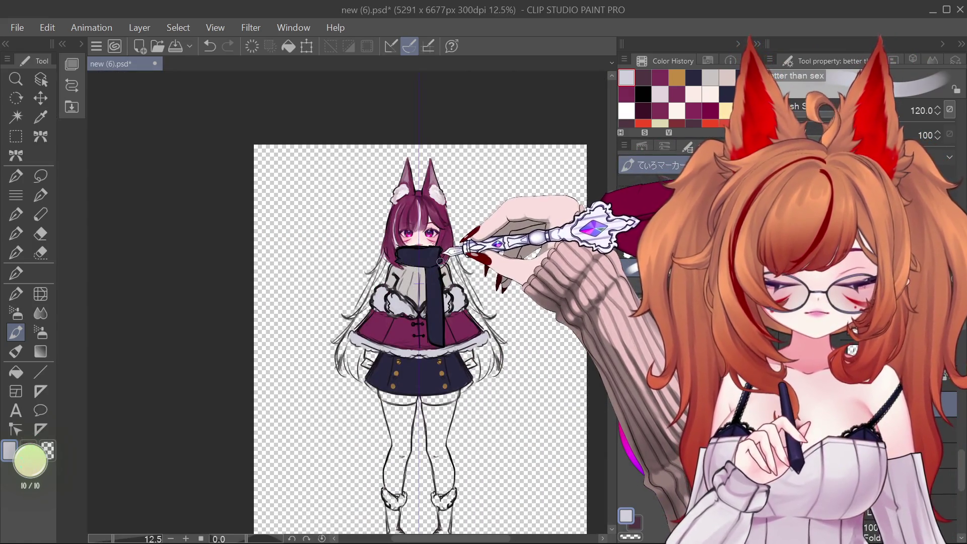
pyautogui.scroll(2, 440, 262)
pyautogui.scroll(-4, 436, 292)
pyautogui.scroll(2, 432, 322)
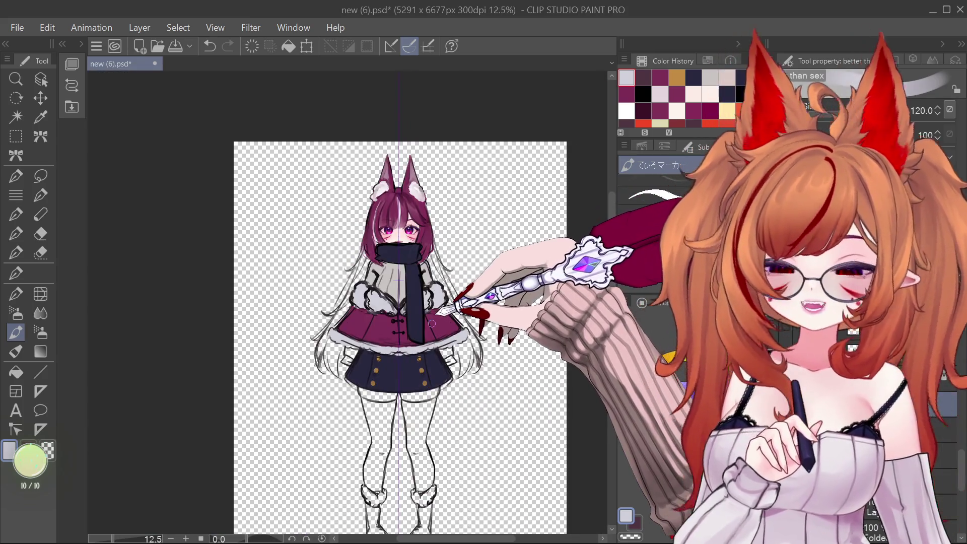
pyautogui.scroll(2, 438, 329)
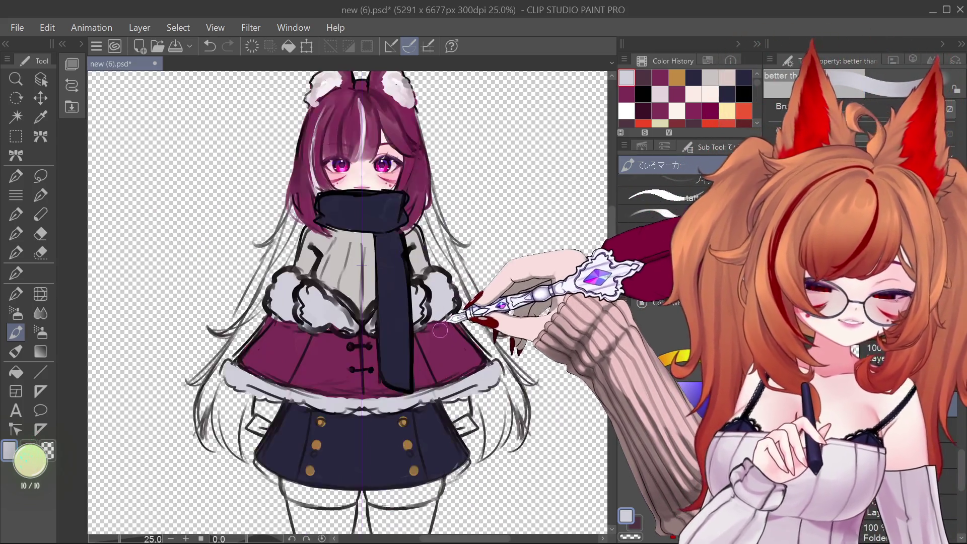
pyautogui.scroll(-2, 437, 252)
pyautogui.scroll(2, 439, 323)
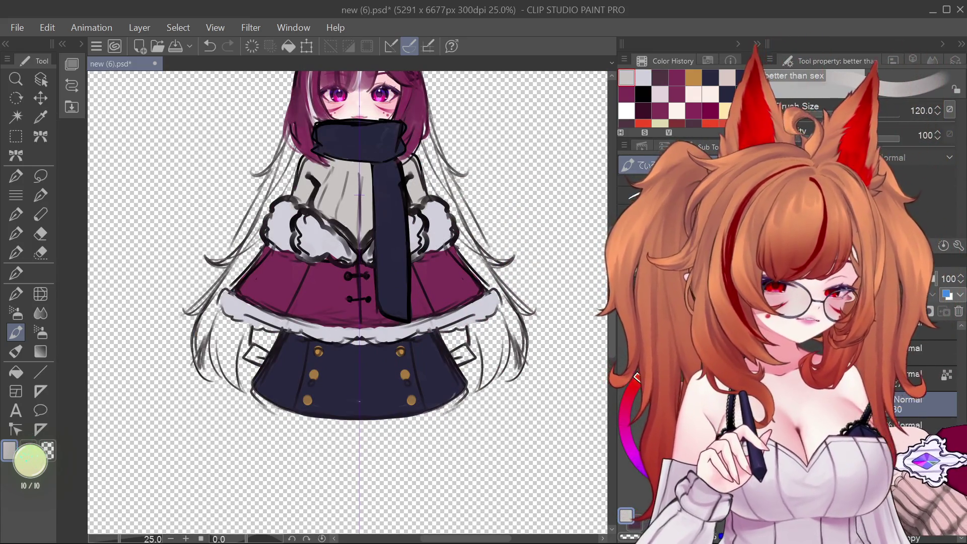
# - Zoom out to the whole figure and fill the upper chest grey
pyautogui.click(901, 439)
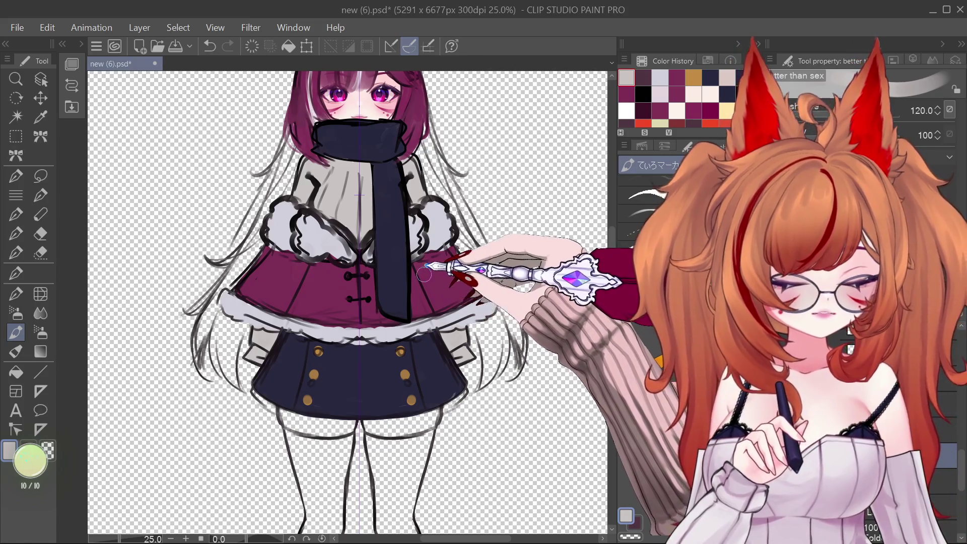
pyautogui.hotkey('ctrl', '-')
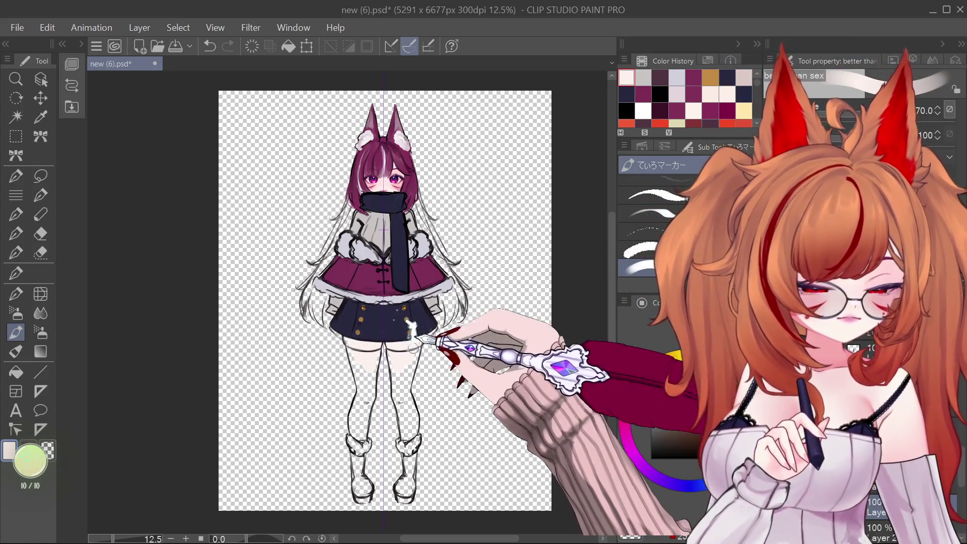
pyautogui.moveTo(407, 340); pyautogui.dragTo(406, 310)
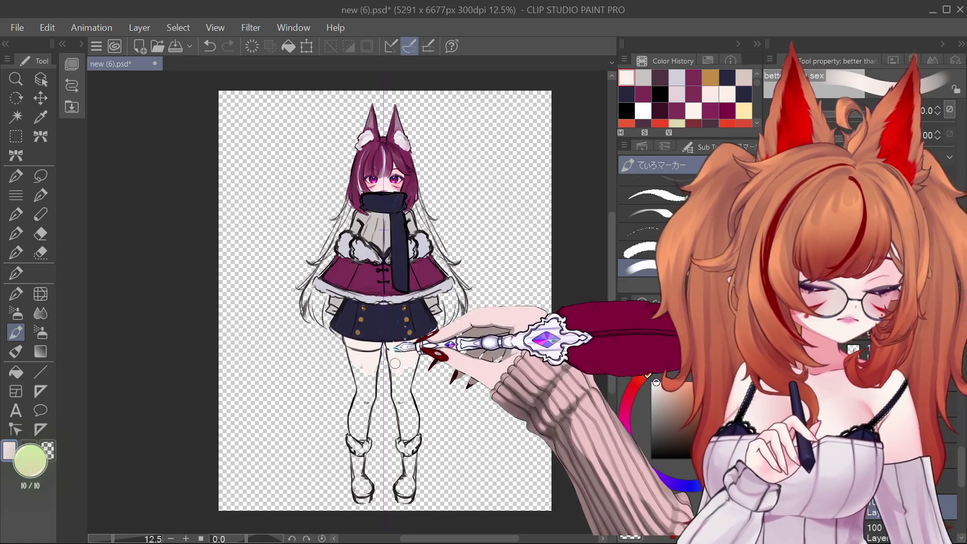
# - Paint pale skin on both thighs and brown stockings below, undoing a stray dark edge
pyautogui.keyDown('alt'); pyautogui.click(356, 257); pyautogui.keyUp('alt')
pyautogui.moveTo(367, 363)
pyautogui.mouseDown()
pyautogui.moveTo(367, 401)
pyautogui.moveTo(400, 367)
pyautogui.moveTo(369, 386)
pyautogui.moveTo(366, 421)
pyautogui.moveTo(364, 411)
pyautogui.moveTo(357, 421)
pyautogui.mouseUp()
pyautogui.moveTo(402, 371); pyautogui.dragTo(401, 400)
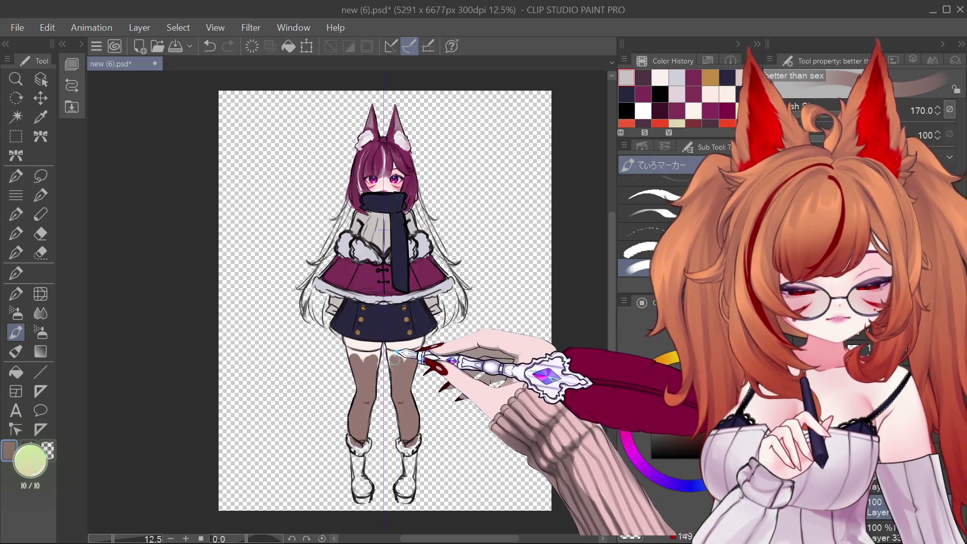
pyautogui.scroll(4, 398, 353)
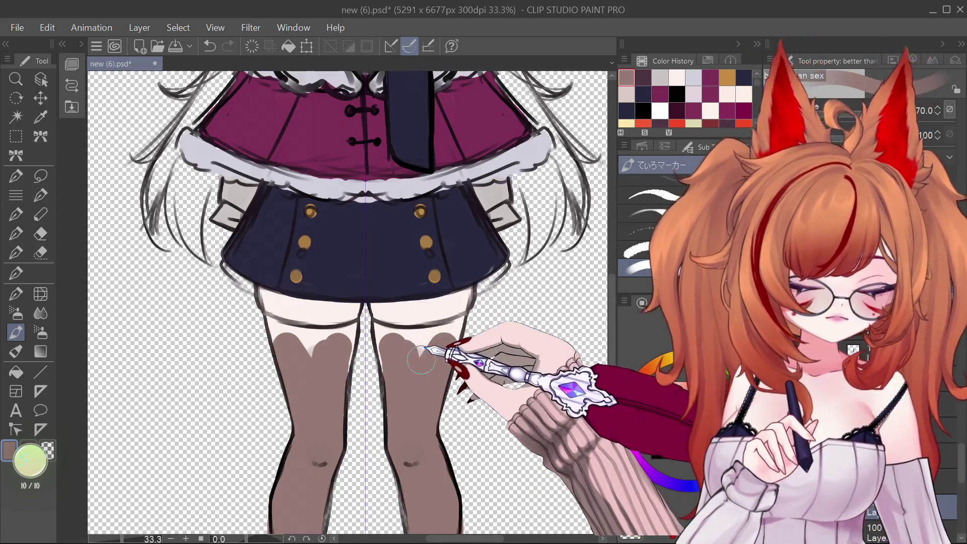
pyautogui.moveTo(347, 333)
pyautogui.mouseDown()
pyautogui.moveTo(297, 335)
pyautogui.moveTo(304, 354)
pyautogui.moveTo(288, 334)
pyautogui.mouseUp()
pyautogui.hotkey('ctrl', 'z')
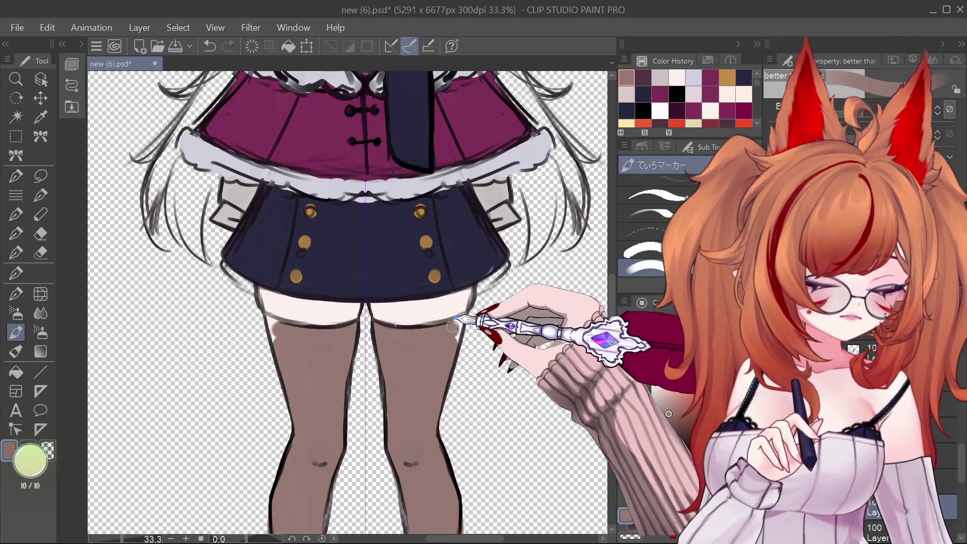
# - Eyedrop the skirt's dark navy colour
pyautogui.scroll(-6, 434, 319)
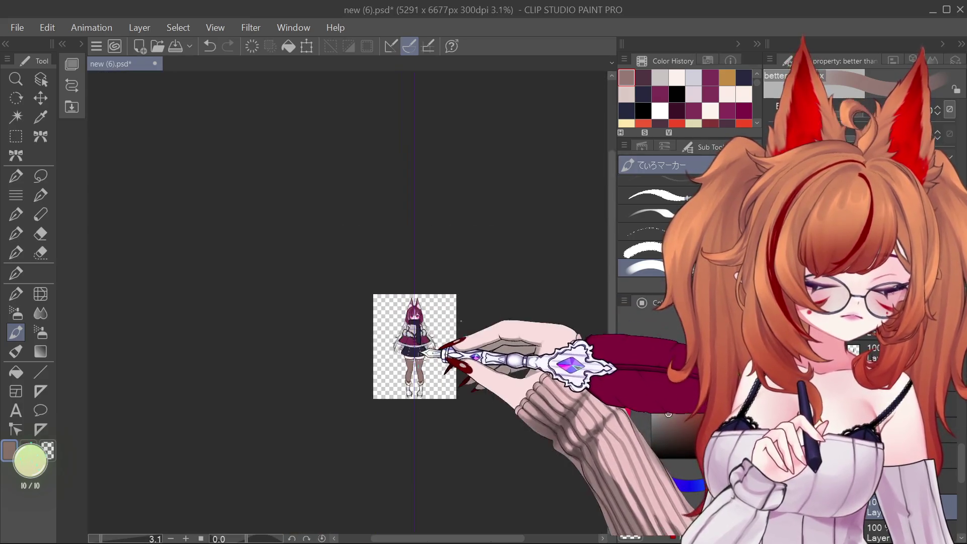
pyautogui.scroll(3, 422, 390)
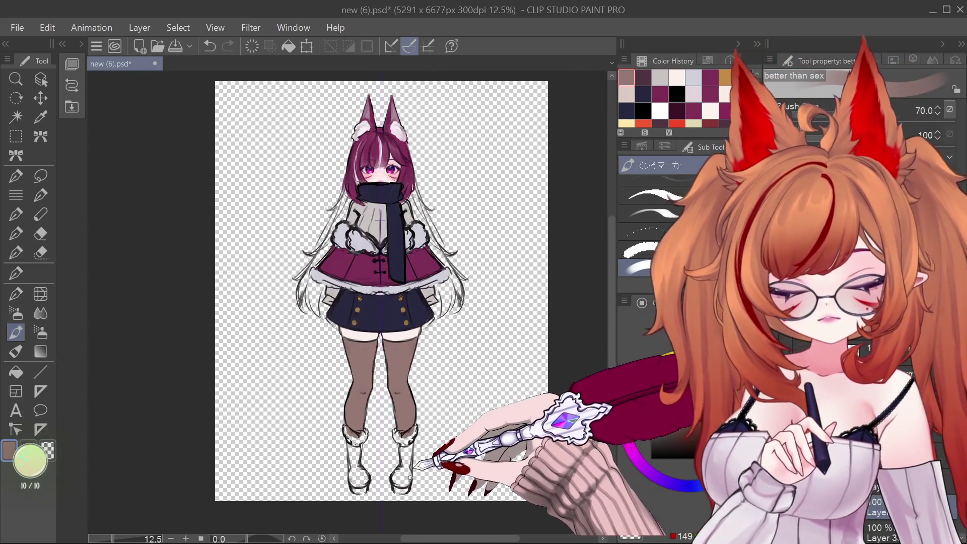
pyautogui.scroll(3, 411, 464)
pyautogui.keyDown('alt'); pyautogui.click(443, 134); pyautogui.keyUp('alt')
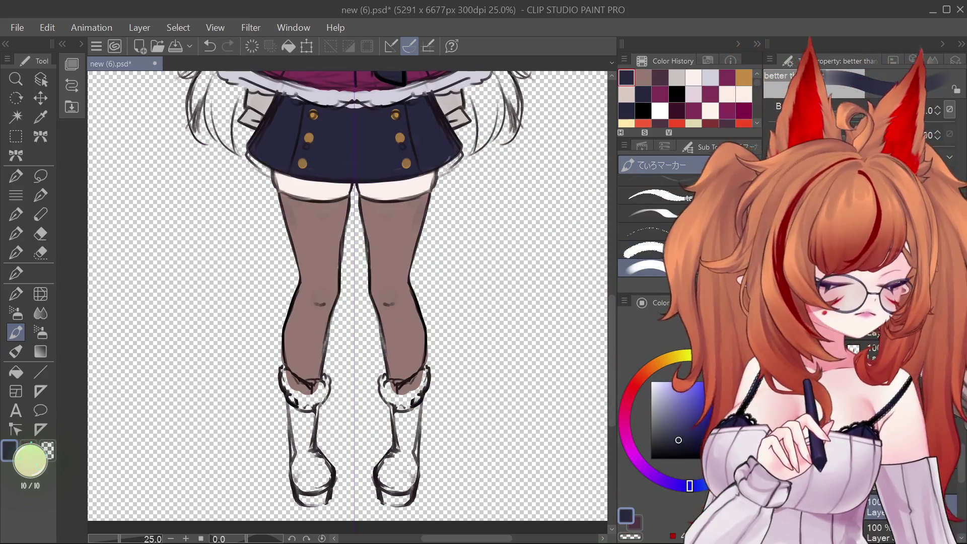
# - Fill both boots with dark navy, then sample light grey and the stocking brown
pyautogui.moveTo(312, 401); pyautogui.dragTo(307, 456)
pyautogui.moveTo(395, 399)
pyautogui.mouseDown()
pyautogui.moveTo(401, 443)
pyautogui.moveTo(385, 498)
pyautogui.moveTo(407, 495)
pyautogui.moveTo(396, 454)
pyautogui.moveTo(391, 463)
pyautogui.moveTo(411, 405)
pyautogui.moveTo(410, 454)
pyautogui.moveTo(410, 377)
pyautogui.moveTo(388, 389)
pyautogui.moveTo(406, 396)
pyautogui.moveTo(422, 380)
pyautogui.mouseUp()
pyautogui.keyDown('alt'); pyautogui.click(458, 91); pyautogui.keyUp('alt')
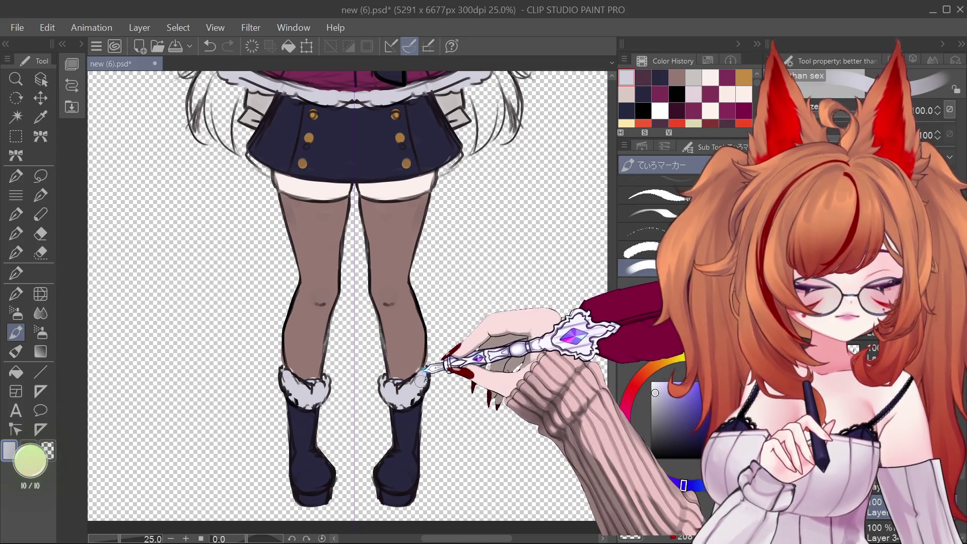
pyautogui.scroll(-1, 420, 457)
pyautogui.scroll(1, 390, 403)
pyautogui.keyDown('alt'); pyautogui.click(389, 403); pyautogui.keyUp('alt')
pyautogui.scroll(-1, 391, 405)
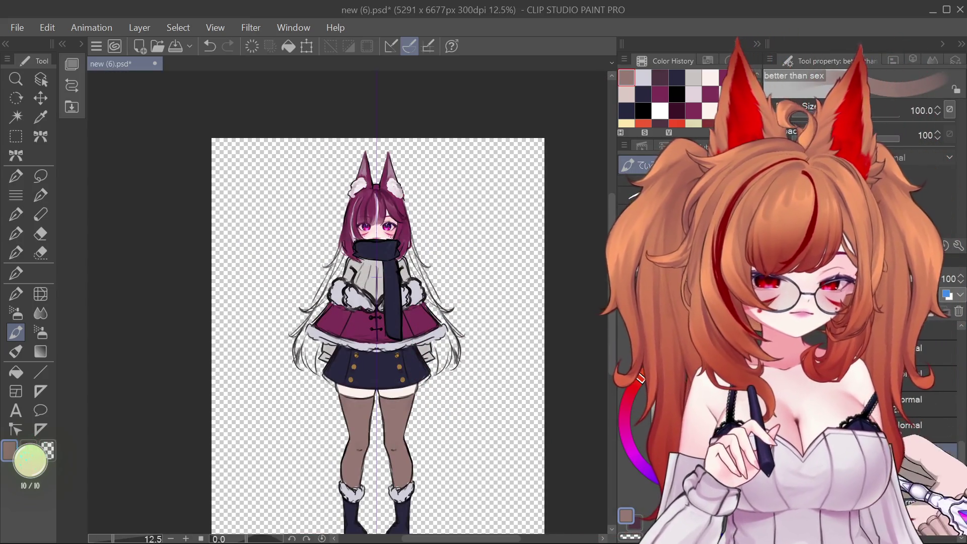
# - Paint the sweater and sleeves under the capelet brown
pyautogui.moveTo(405, 352)
pyautogui.mouseDown()
pyautogui.moveTo(446, 270)
pyautogui.moveTo(431, 233)
pyautogui.mouseUp()
pyautogui.scroll(-1, 452, 300)
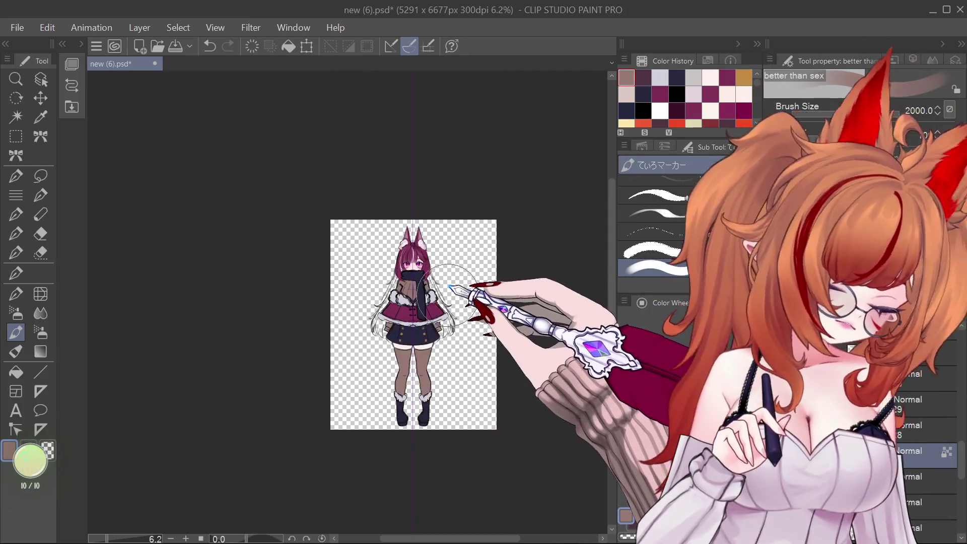
pyautogui.scroll(1, 446, 302)
pyautogui.scroll(-1, 442, 333)
pyautogui.scroll(1, 436, 338)
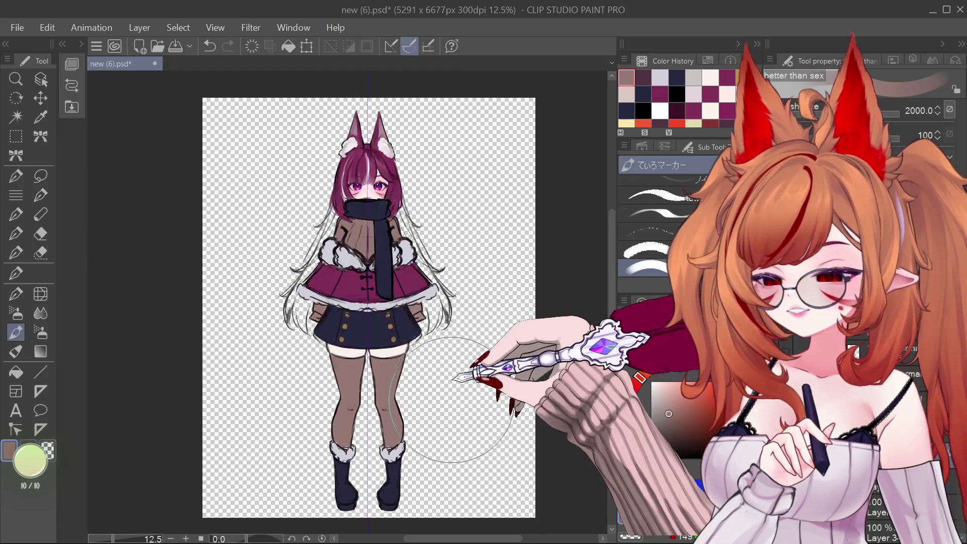
# - Zoom in on the upper body and eyedrop the magenta hair colour
pyautogui.scroll(-1, 433, 330)
pyautogui.scroll(1, 418, 340)
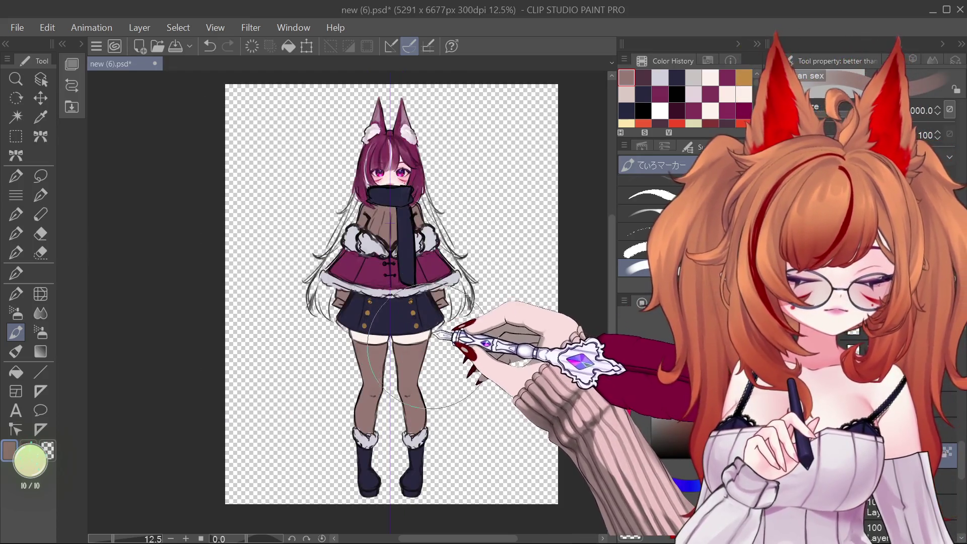
pyautogui.scroll(-1, 448, 342)
pyautogui.scroll(1, 448, 348)
pyautogui.scroll(1, 428, 322)
pyautogui.scroll(-1, 419, 317)
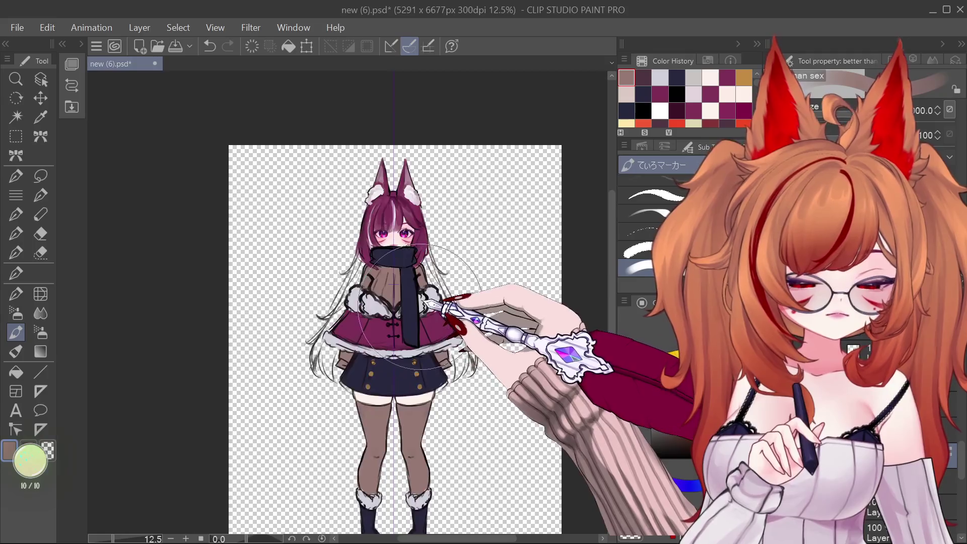
pyautogui.scroll(1, 403, 262)
pyautogui.keyDown('alt'); pyautogui.click(398, 232); pyautogui.keyUp('alt')
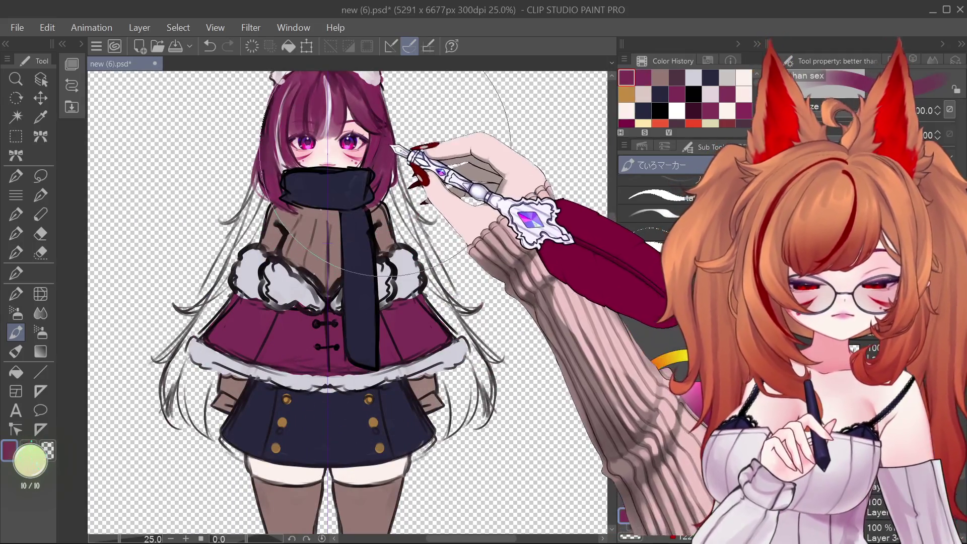
pyautogui.keyDown('alt'); pyautogui.click(410, 343); pyautogui.keyUp('alt')
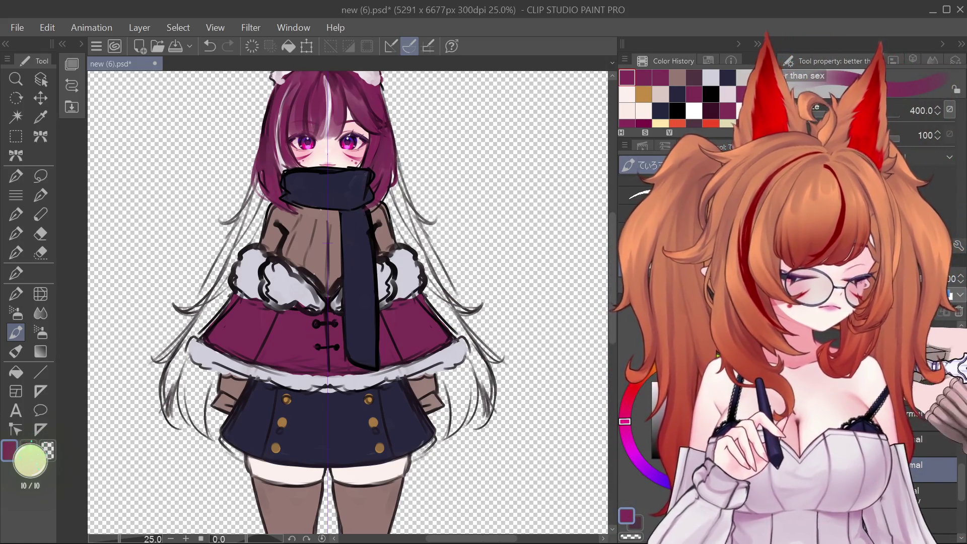
# - Paint the long side hair magenta and redo a stray stroke on the lower strands
pyautogui.hotkey('ctrl', 'z')
pyautogui.moveTo(262, 171)
pyautogui.mouseDown()
pyautogui.moveTo(247, 251)
pyautogui.moveTo(211, 297)
pyautogui.mouseUp()
pyautogui.moveTo(428, 227); pyautogui.dragTo(412, 266)
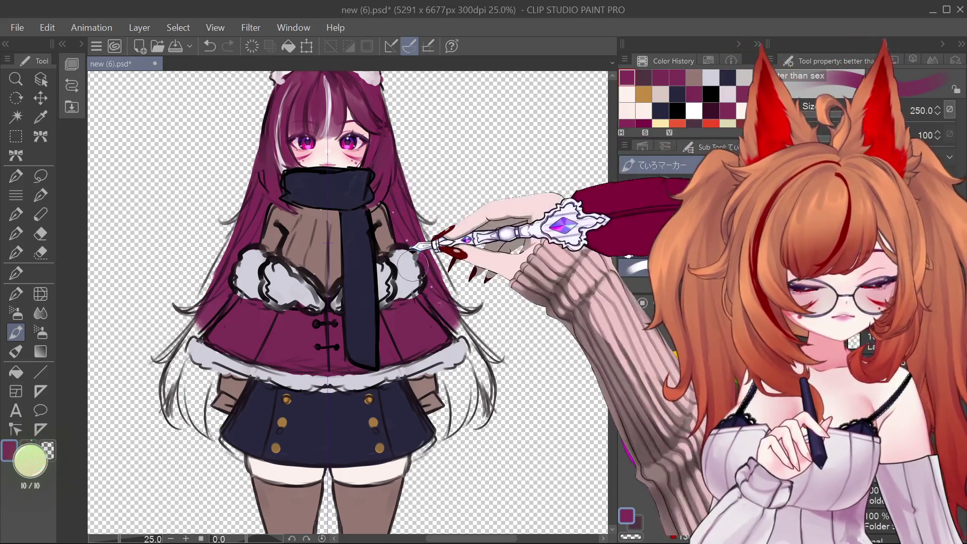
pyautogui.moveTo(439, 368); pyautogui.dragTo(456, 409)
pyautogui.hotkey('ctrl', 'z')
pyautogui.moveTo(440, 370); pyautogui.dragTo(454, 411)
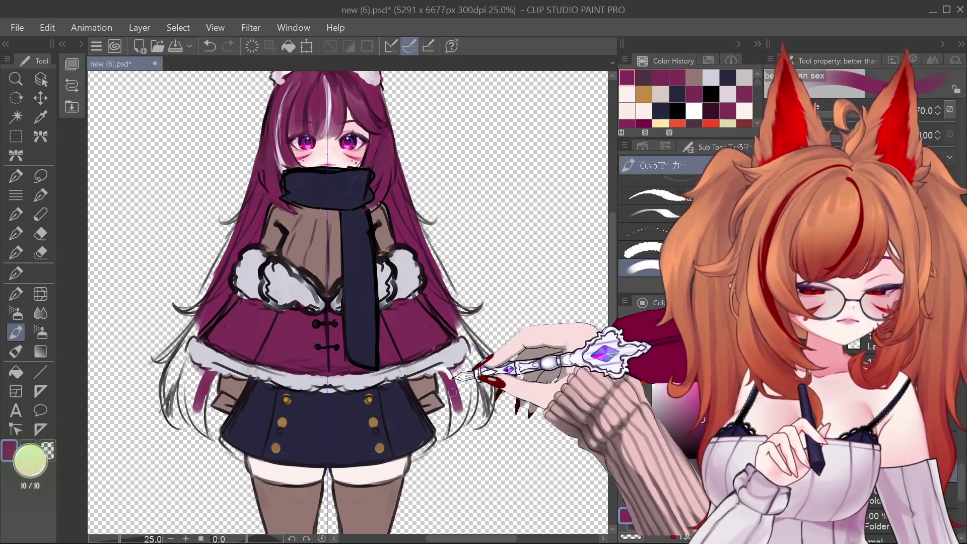
# - Add mirrored magenta strands to the lower right hair, set the brush to 30, and zoom out
pyautogui.moveTo(456, 358); pyautogui.dragTo(451, 439)
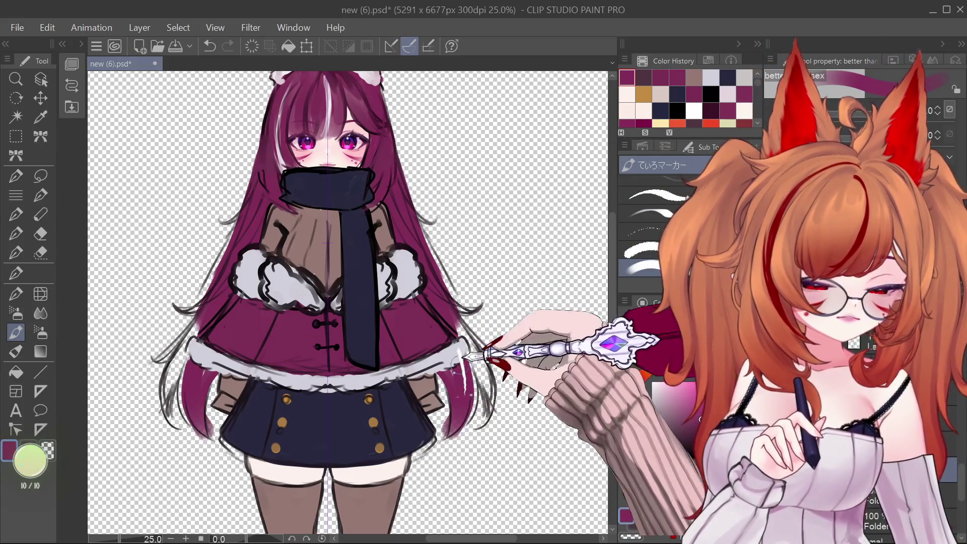
pyautogui.hotkey('ctrl', 'z')
pyautogui.moveTo(461, 329); pyautogui.dragTo(474, 405)
pyautogui.moveTo(468, 343); pyautogui.dragTo(488, 398)
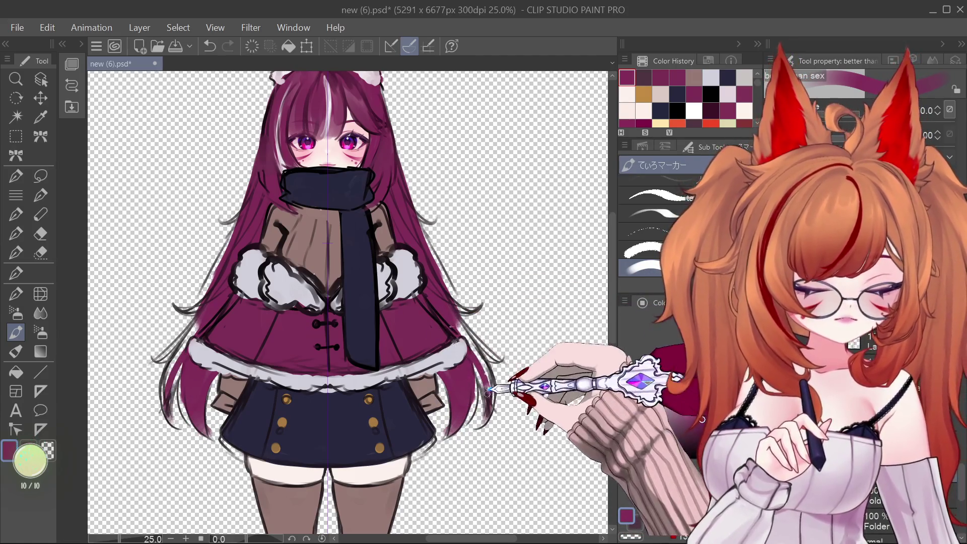
pyautogui.moveTo(455, 320); pyautogui.dragTo(475, 370)
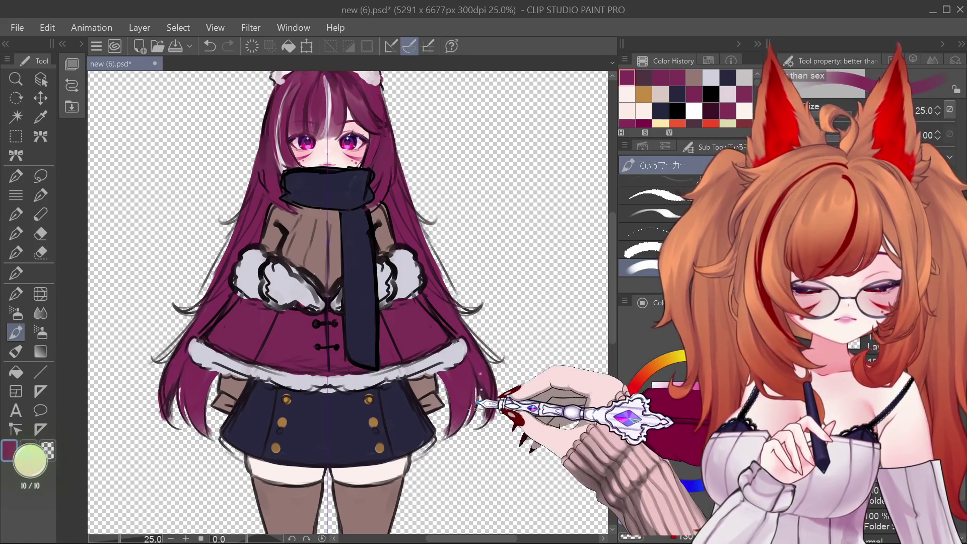
pyautogui.press('[')
pyautogui.press('[')
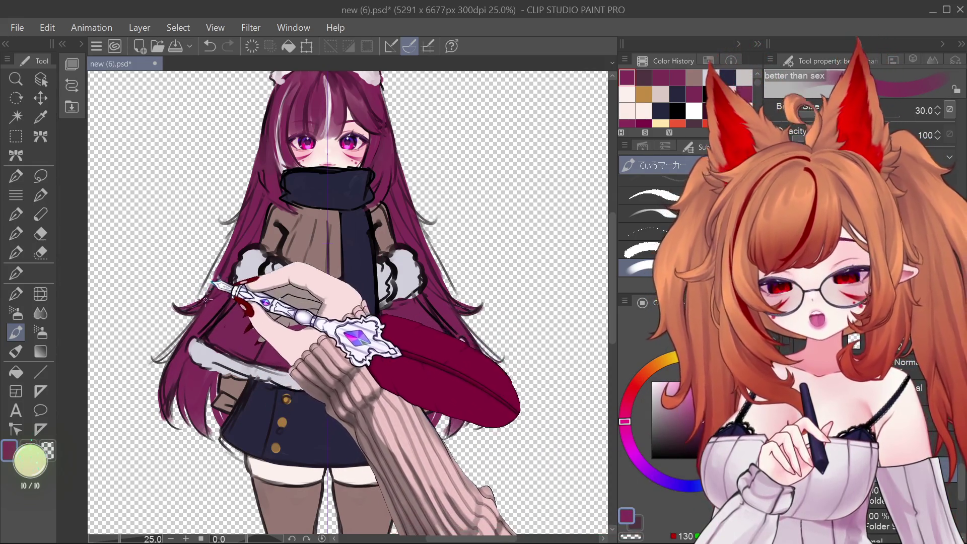
pyautogui.press('[')
pyautogui.press('[')
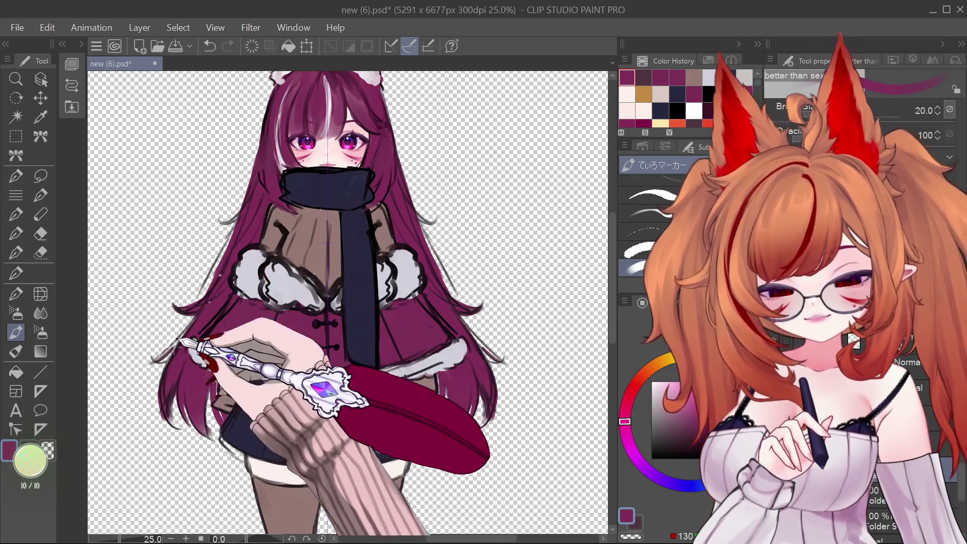
pyautogui.press(']')
pyautogui.press(']')
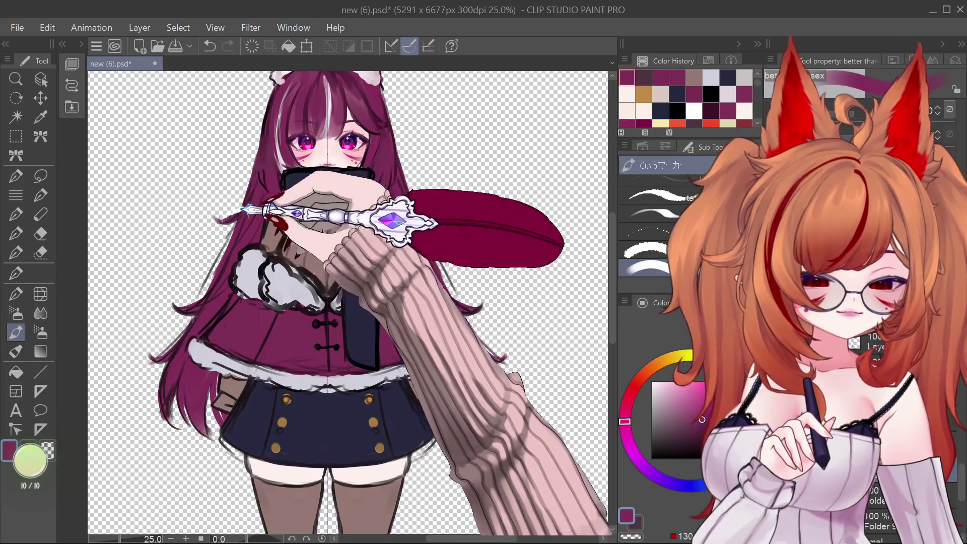
pyautogui.hotkey('ctrl', '-')
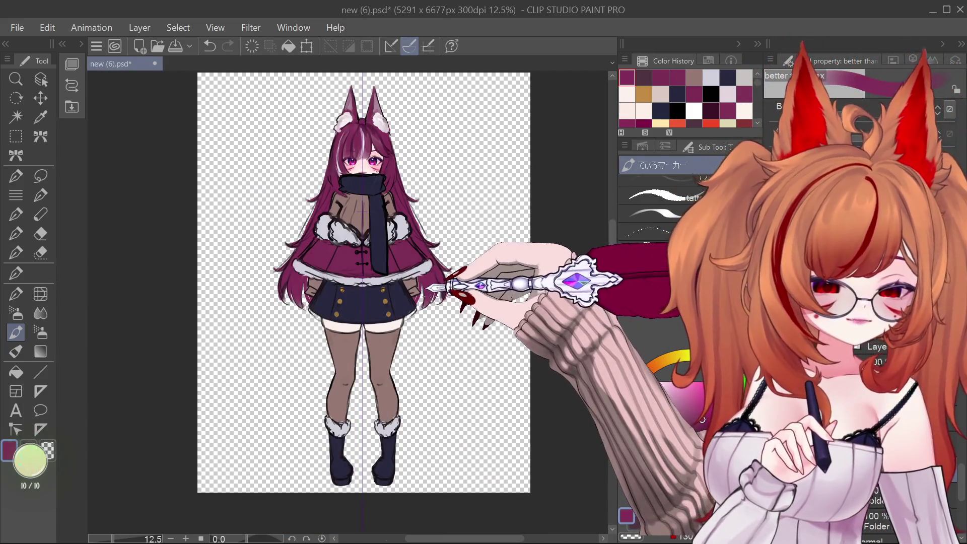
pyautogui.scroll(-1, 366, 229)
# - Scroll the canvas to frame the space beside the legs for the fox tail
pyautogui.scroll(2, 479, 282)
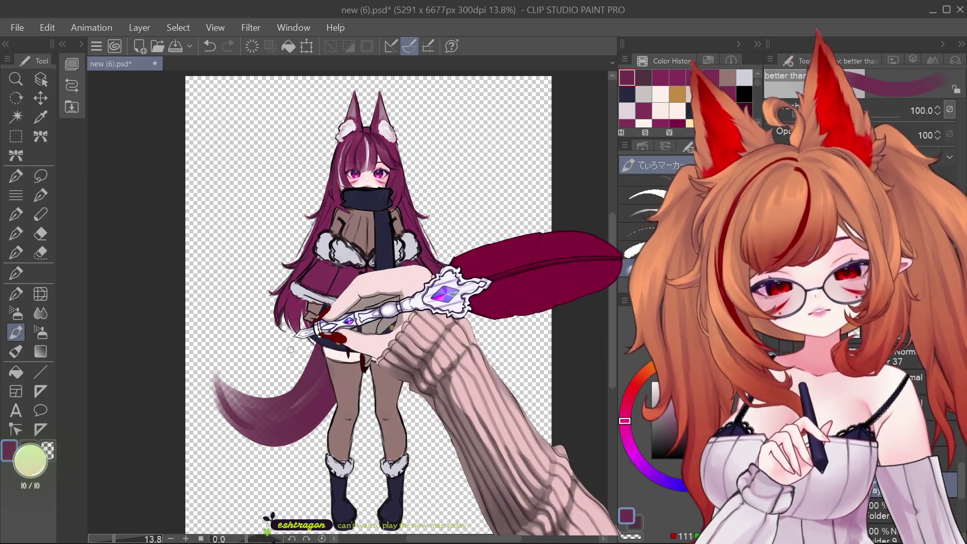
# - Darken the tail base with purple at brush size 70, then paint the tail tip near-white at size 80-100
pyautogui.press('[')
pyautogui.press('[')
pyautogui.moveTo(284, 373)
pyautogui.mouseDown()
pyautogui.moveTo(241, 348)
pyautogui.moveTo(224, 375)
pyautogui.moveTo(226, 398)
pyautogui.moveTo(215, 362)
pyautogui.moveTo(218, 398)
pyautogui.mouseUp()
pyautogui.keyDown('alt'); pyautogui.click(251, 353); pyautogui.keyUp('alt')
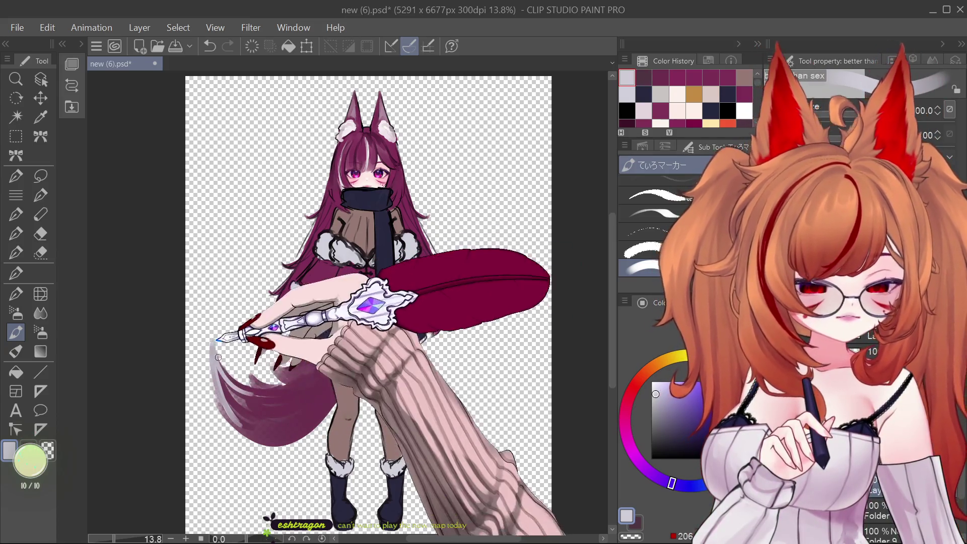
pyautogui.press(']')
pyautogui.press(']')
pyautogui.press(']')
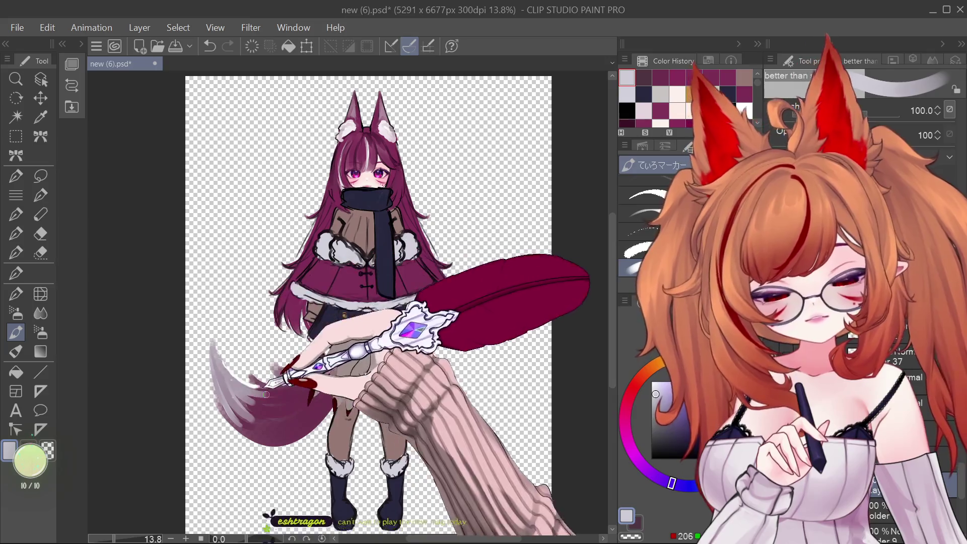
pyautogui.click(653, 383)
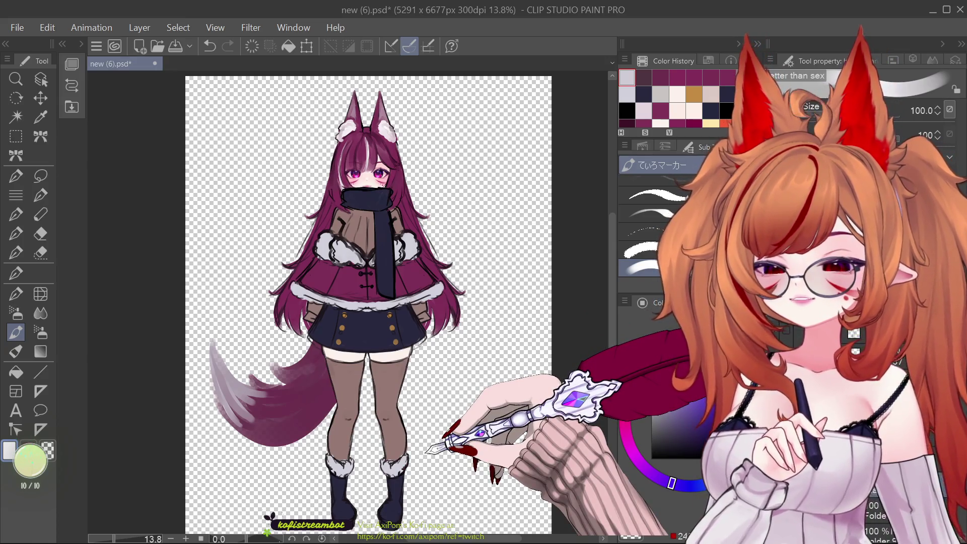
pyautogui.press('[')
pyautogui.moveTo(231, 398); pyautogui.dragTo(239, 416)
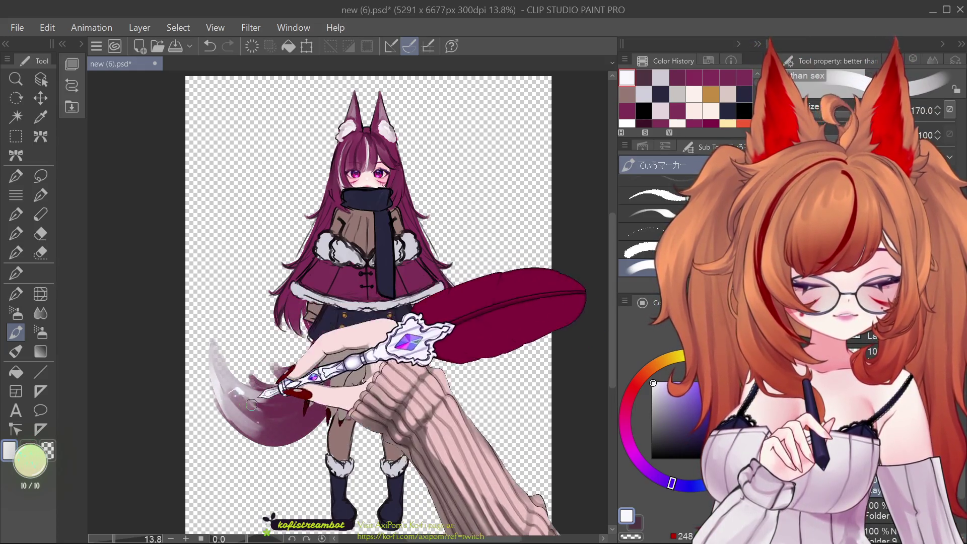
pyautogui.press('[')
pyautogui.press('[')
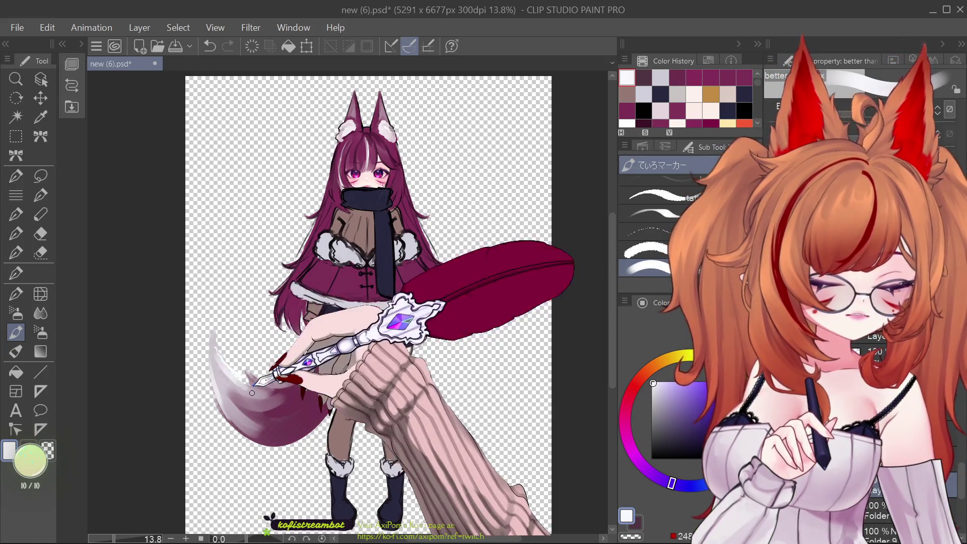
pyautogui.press('[')
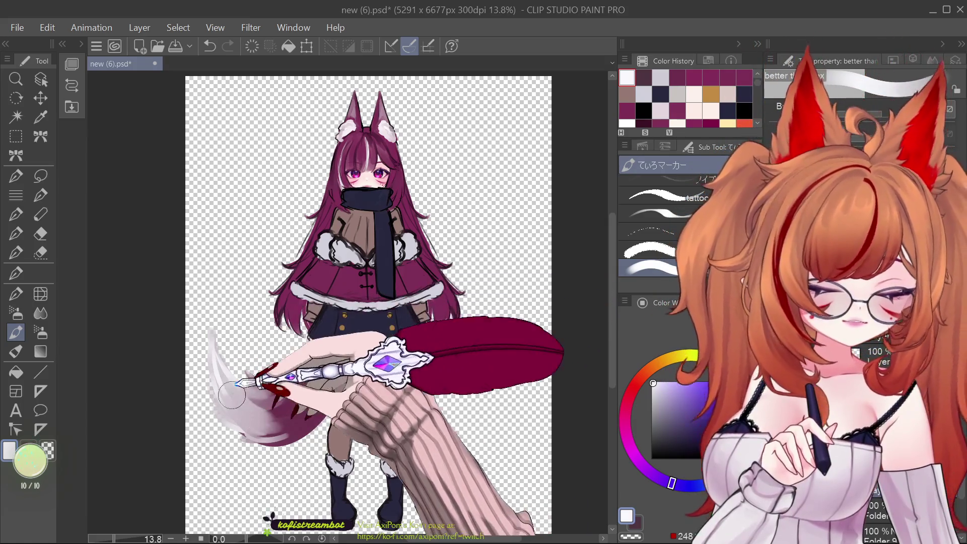
pyautogui.scroll(-1, 427, 375)
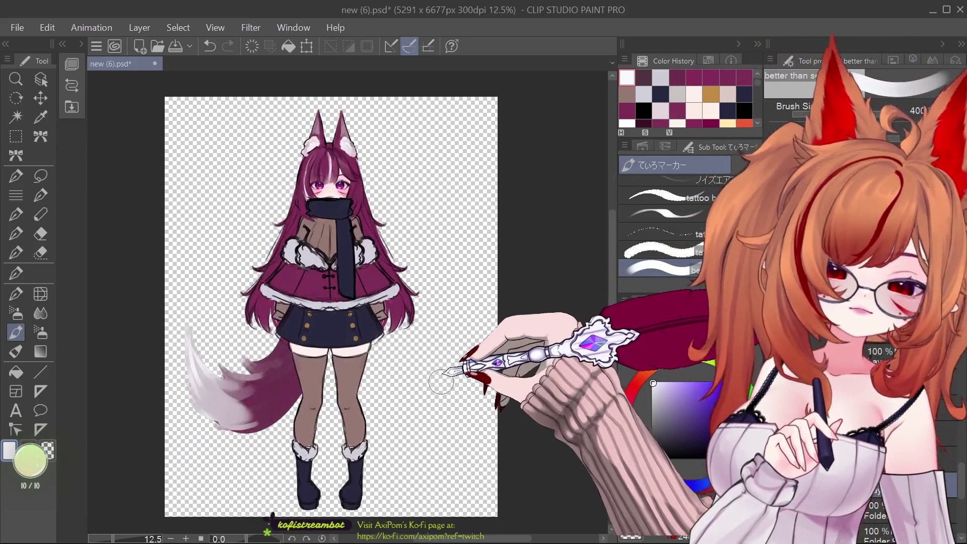
# - Select the clothing layer and paint over the chest in a brownish mauve with the marker brush
pyautogui.scroll(1, 453, 353)
pyautogui.scroll(-1, 468, 328)
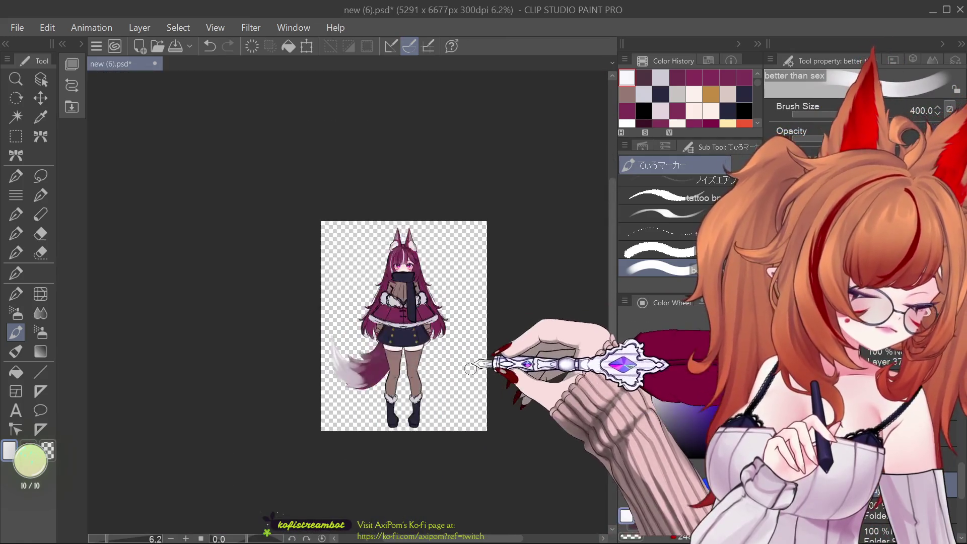
pyautogui.scroll(1, 379, 302)
pyautogui.scroll(-2, 383, 428)
pyautogui.scroll(1, 378, 408)
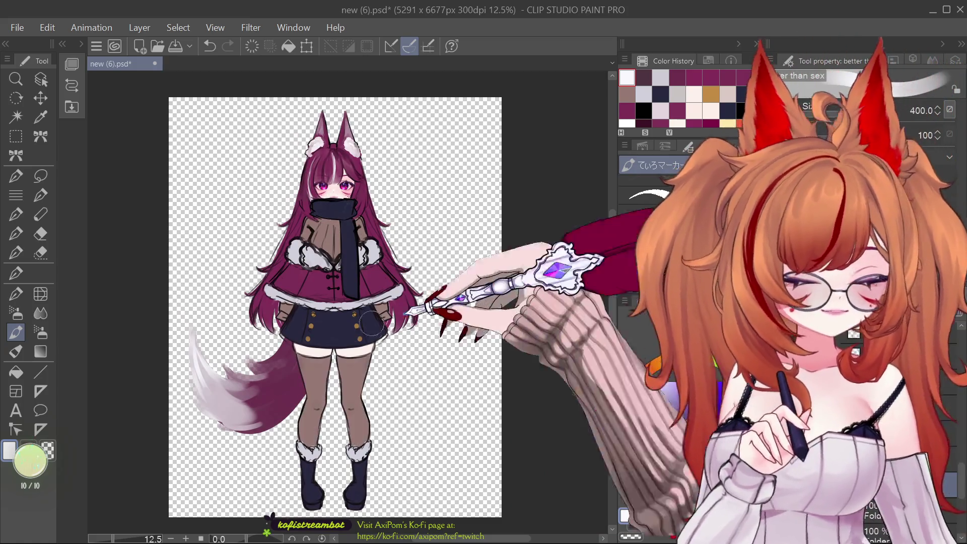
pyautogui.click(41, 79)
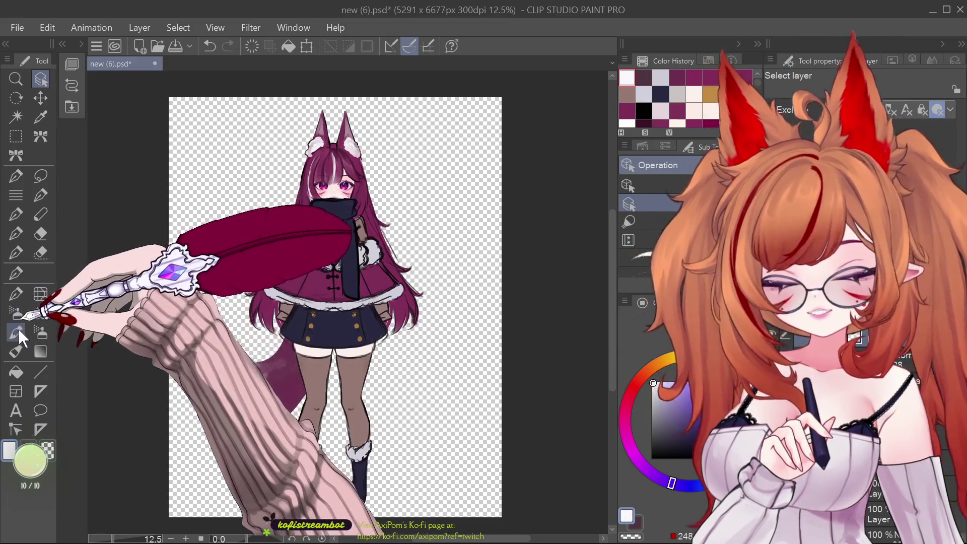
pyautogui.click(15, 332)
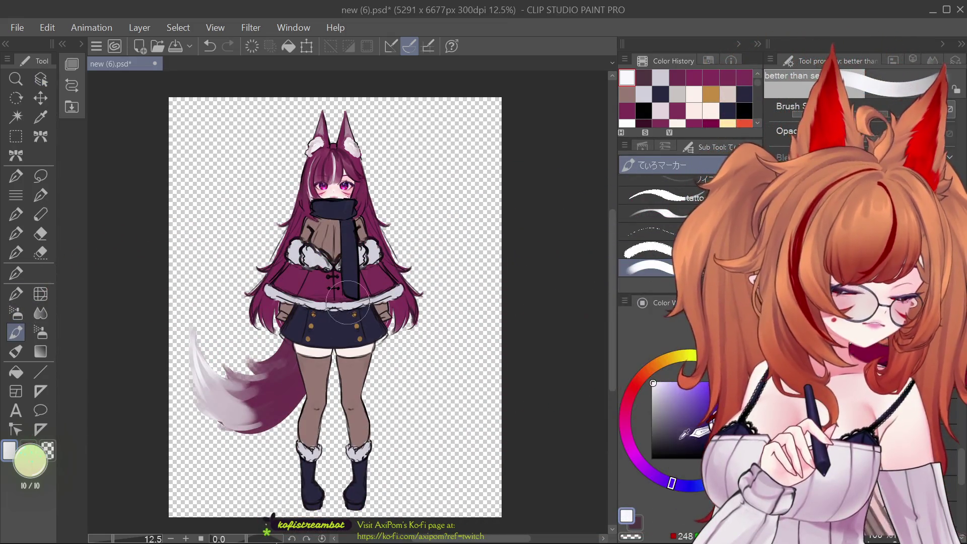
pyautogui.click(627, 94)
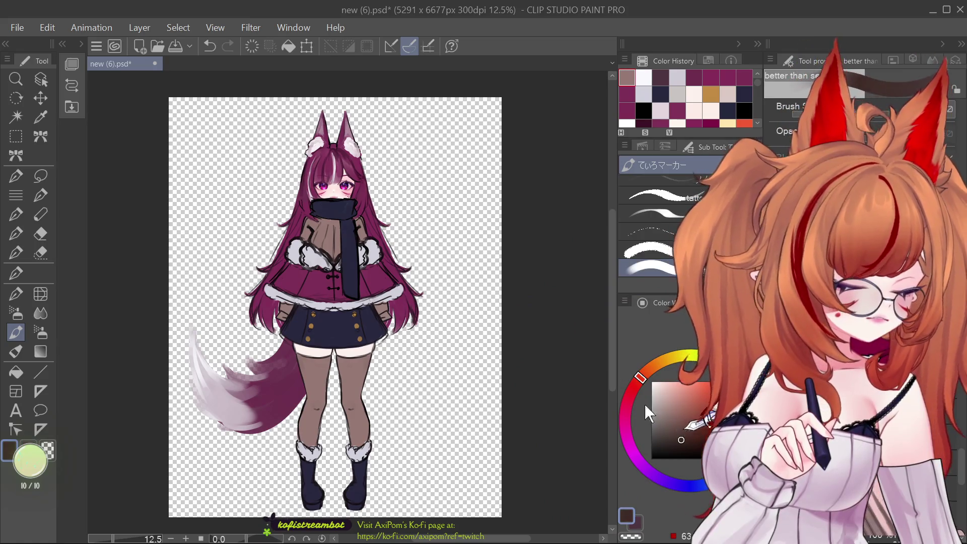
pyautogui.moveTo(282, 272); pyautogui.dragTo(403, 267)
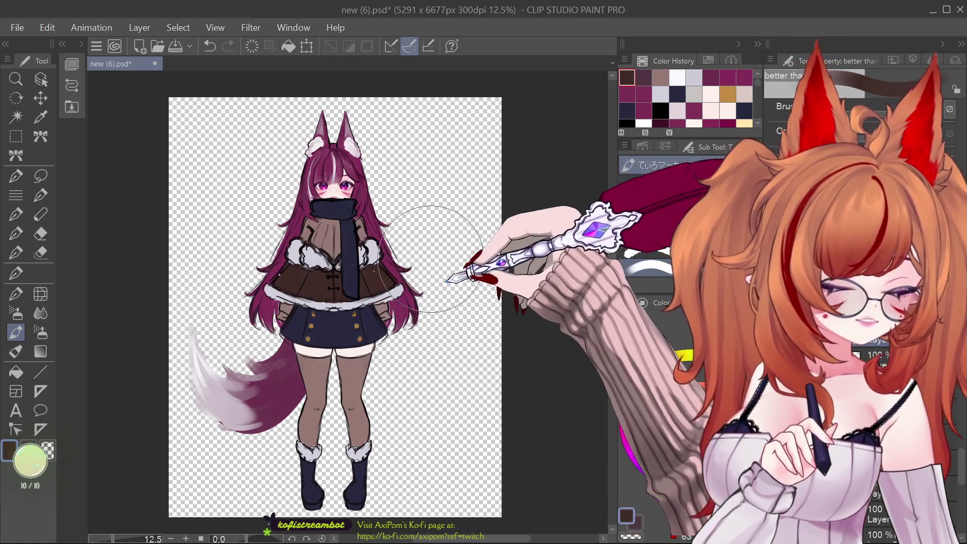
# - Undo the brown chest paint and sample the mauve colour from the ear instead
pyautogui.scroll(-3, 431, 259)
pyautogui.scroll(4, 385, 282)
pyautogui.scroll(-4, 386, 288)
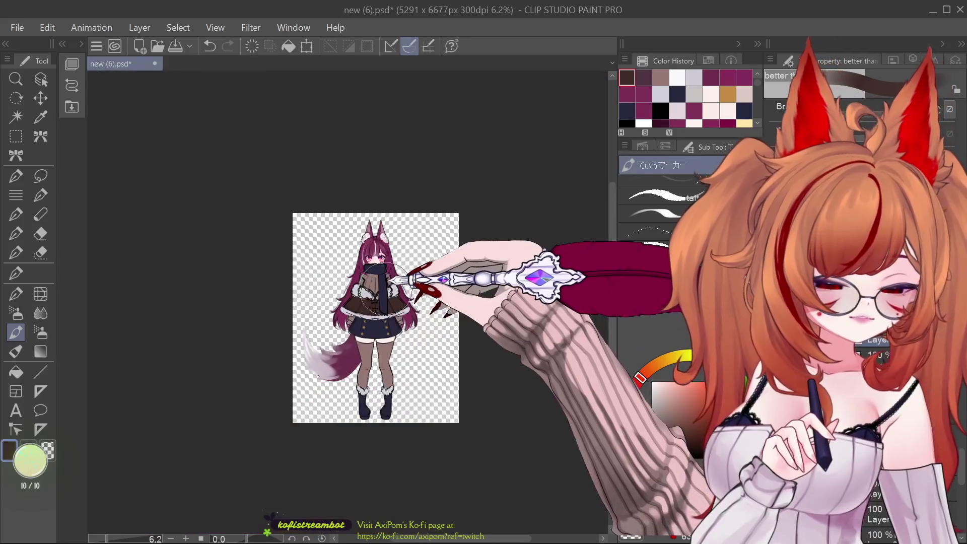
pyautogui.scroll(3, 385, 286)
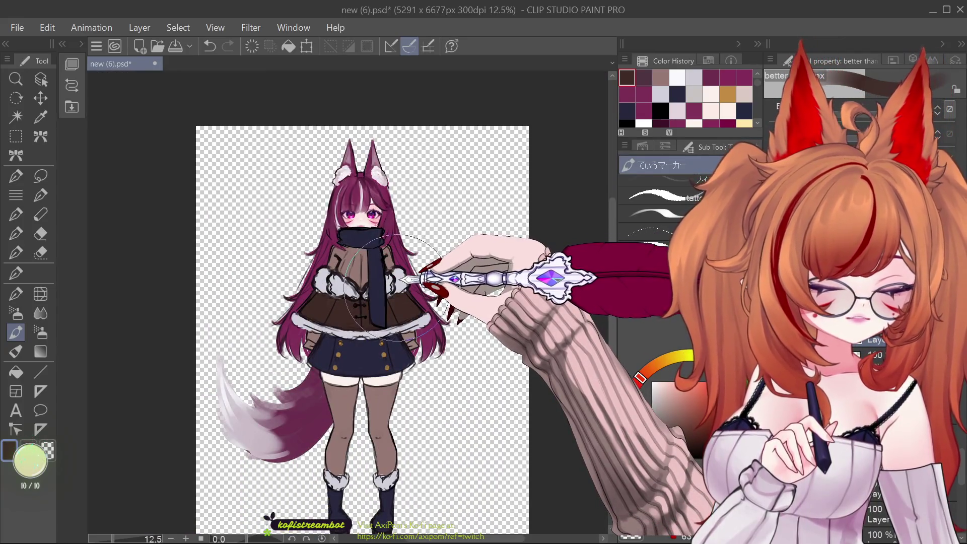
pyautogui.scroll(-1, 396, 288)
pyautogui.scroll(1, 396, 288)
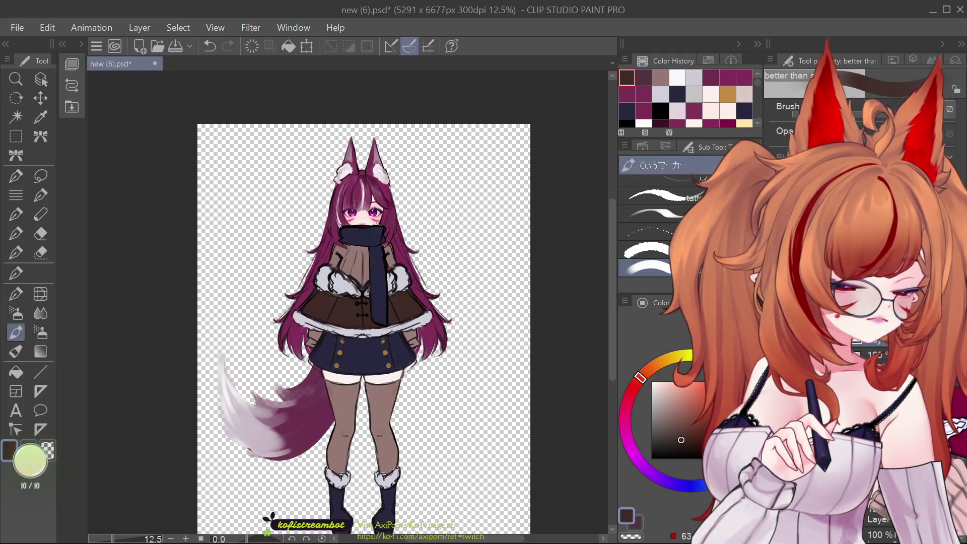
pyautogui.hotkey('ctrl', 'z')
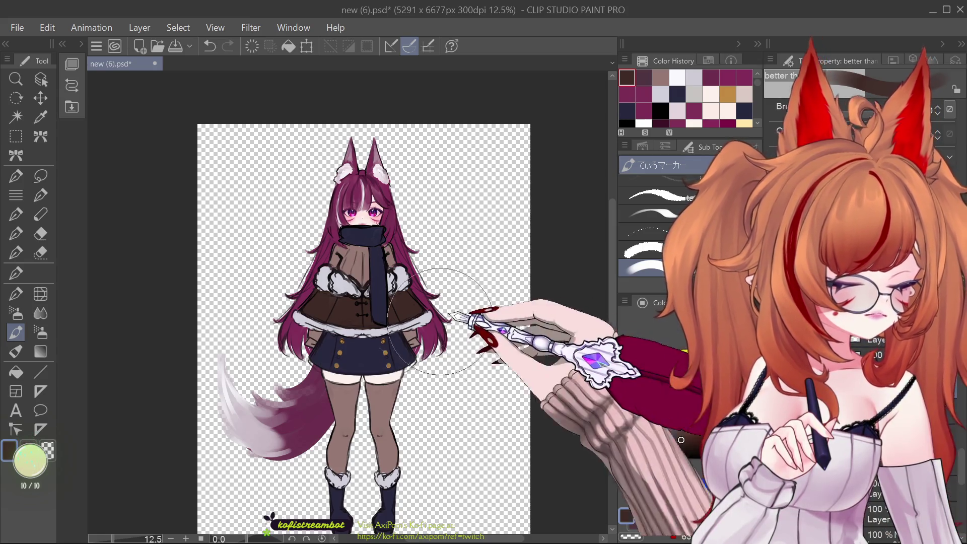
pyautogui.keyDown('alt'); pyautogui.click(356, 184); pyautogui.keyUp('alt')
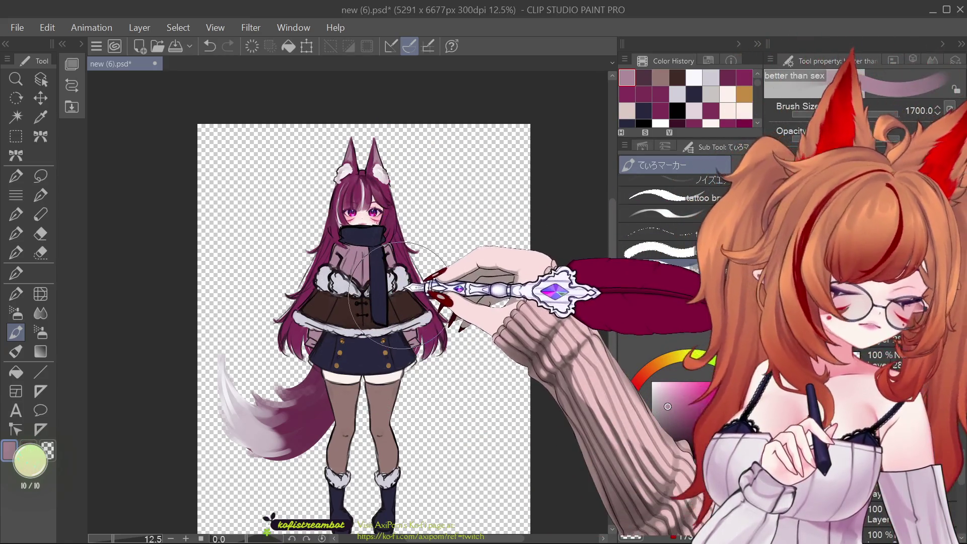
pyautogui.scroll(-3, 400, 284)
pyautogui.scroll(5, 383, 280)
pyautogui.scroll(-2, 352, 275)
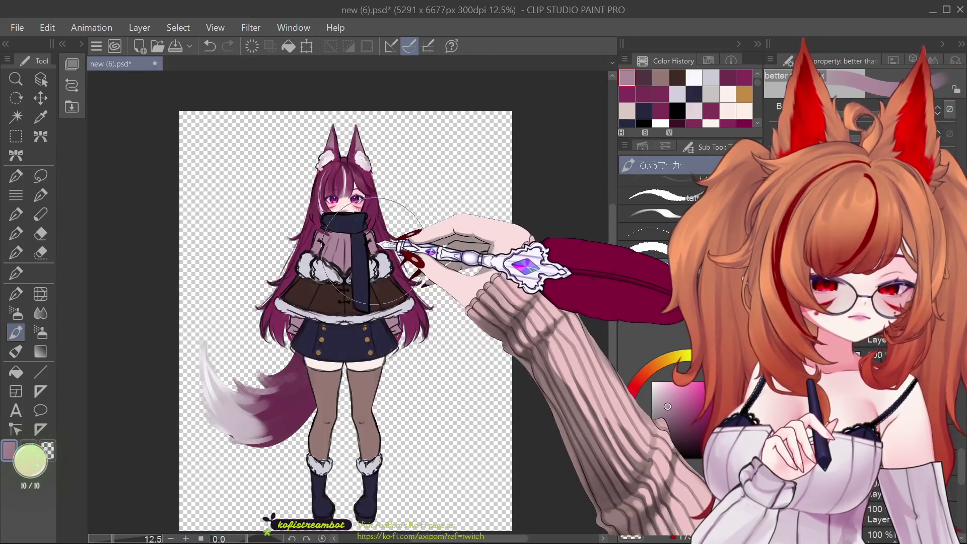
pyautogui.scroll(2, 344, 267)
pyautogui.scroll(-2, 362, 277)
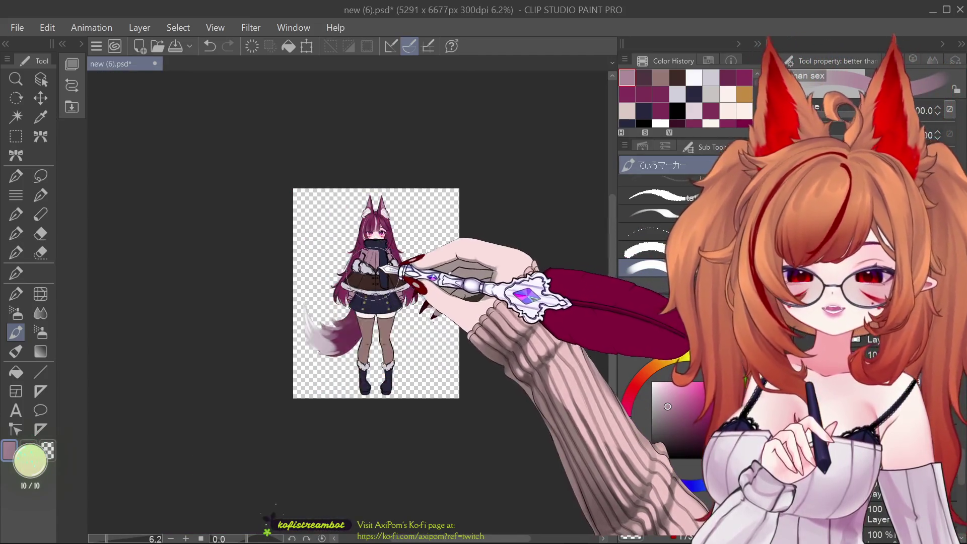
pyautogui.scroll(2, 381, 289)
pyautogui.scroll(1, 375, 307)
pyautogui.scroll(-3, 366, 342)
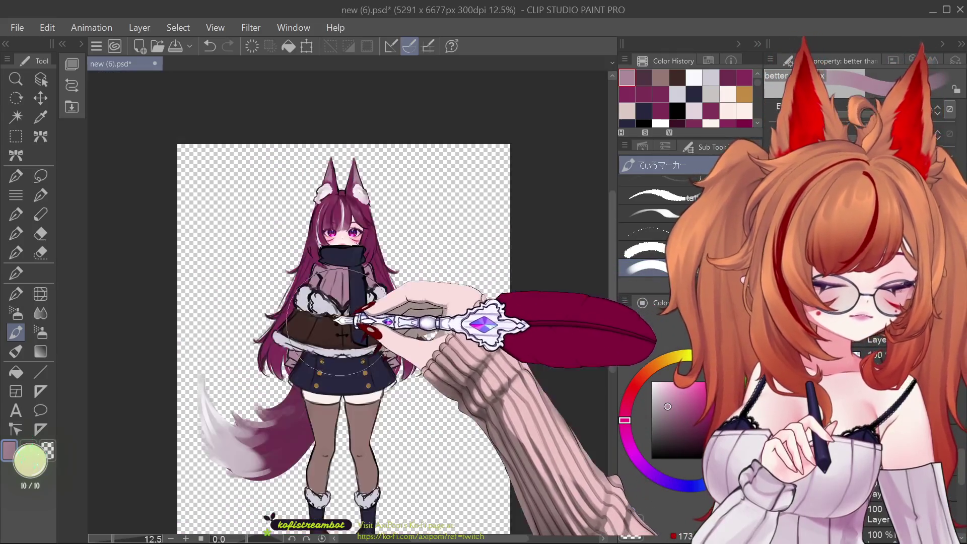
pyautogui.scroll(1, 360, 366)
pyautogui.scroll(-2, 393, 372)
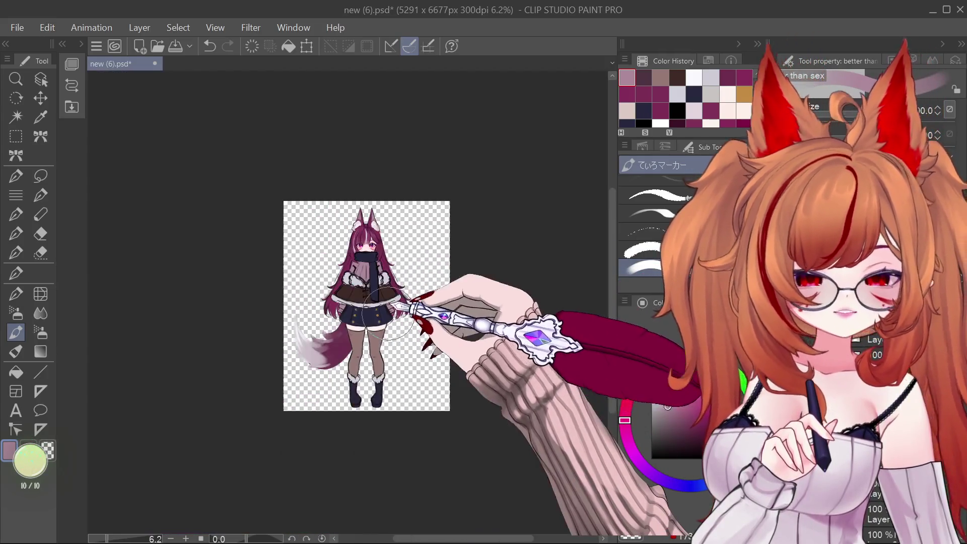
pyautogui.scroll(1, 374, 287)
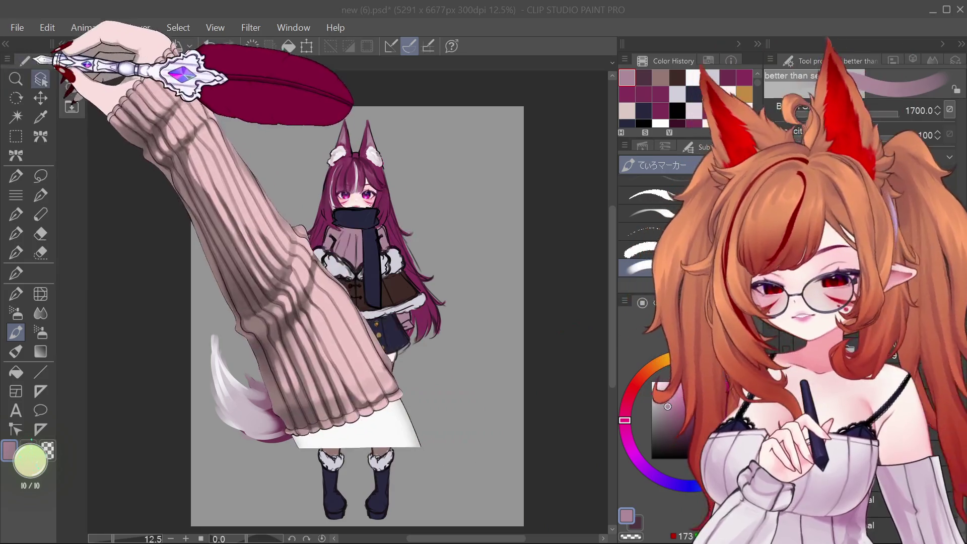
# - Paint over the brown cape in a muted blue lightened from the skirt's navy, using the large marker brush
pyautogui.click(41, 79)
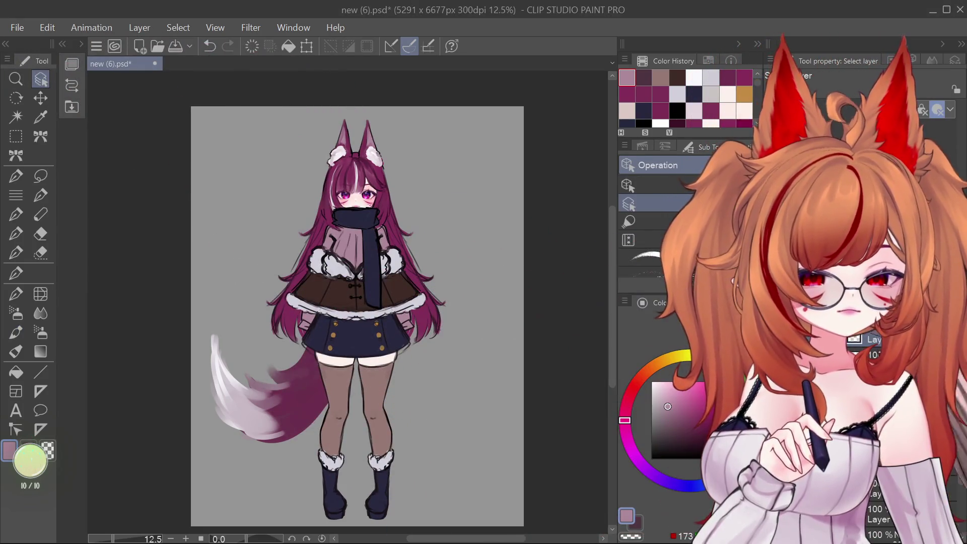
pyautogui.keyDown('alt'); pyautogui.click(373, 336); pyautogui.keyUp('alt')
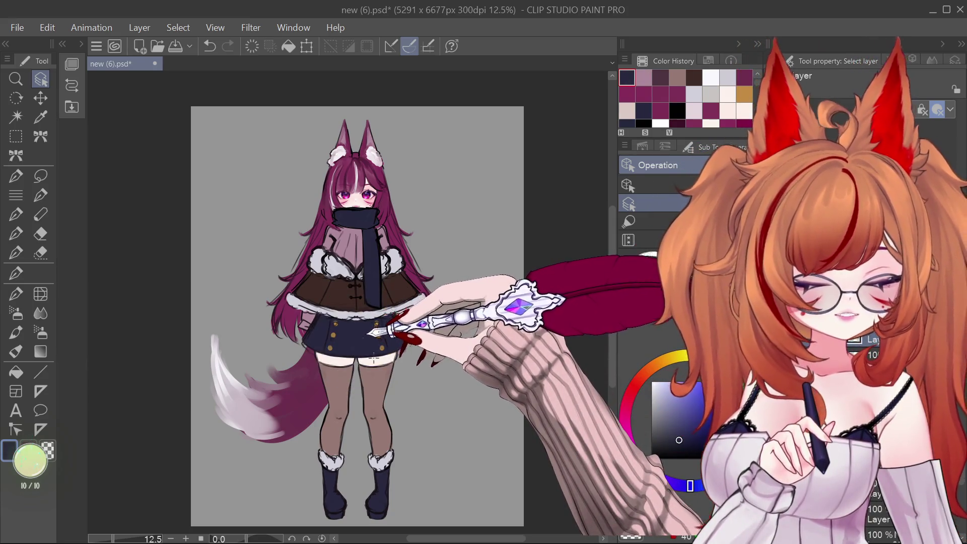
pyautogui.keyDown('alt'); pyautogui.click(363, 336); pyautogui.keyUp('alt')
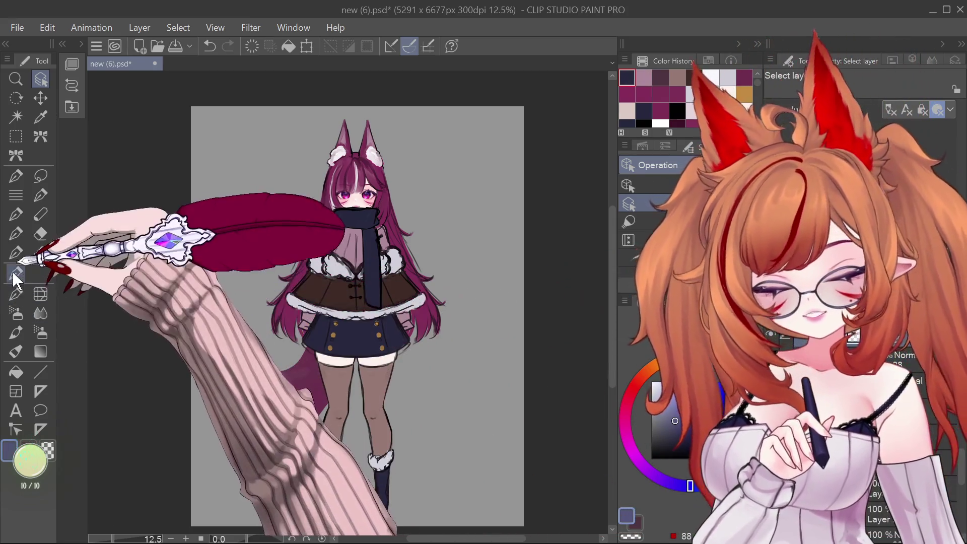
pyautogui.click(16, 274)
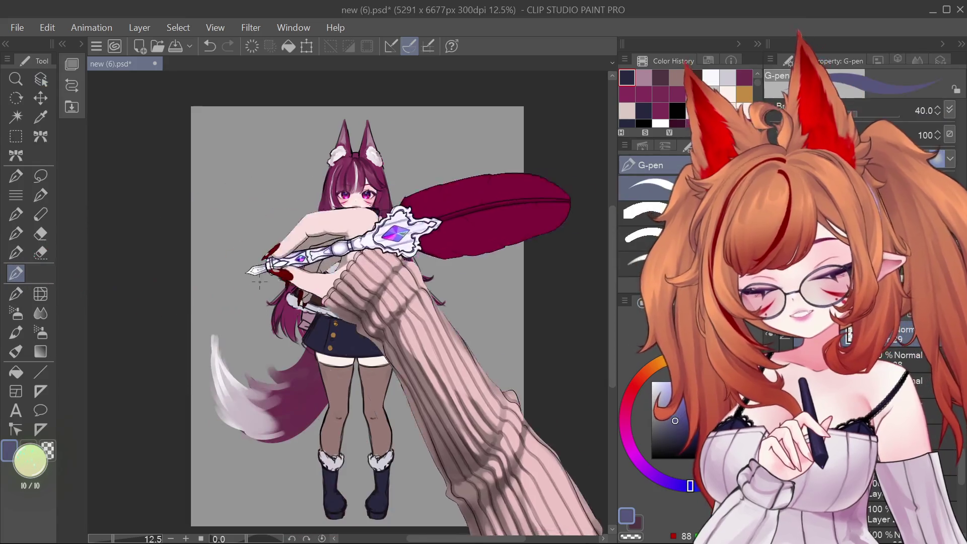
pyautogui.click(16, 333)
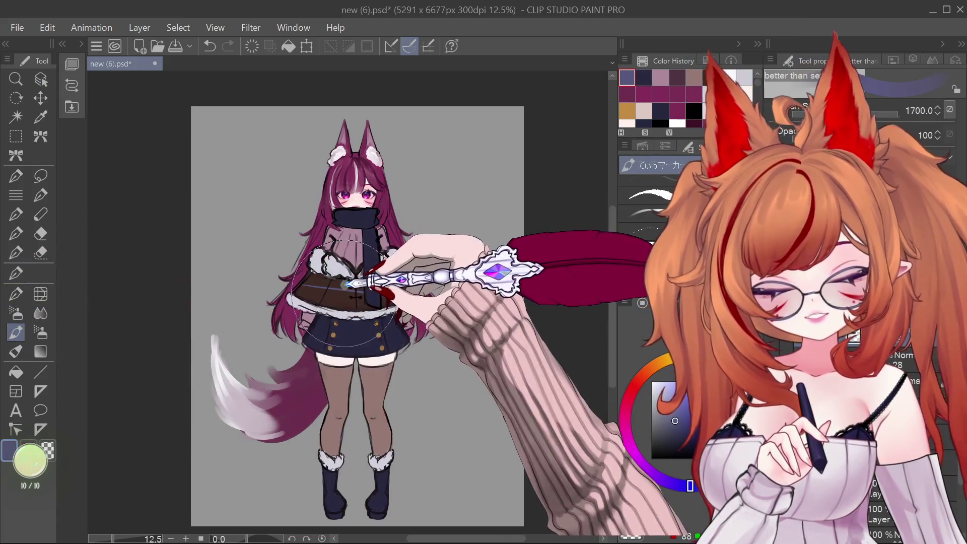
pyautogui.moveTo(353, 282); pyautogui.dragTo(427, 282)
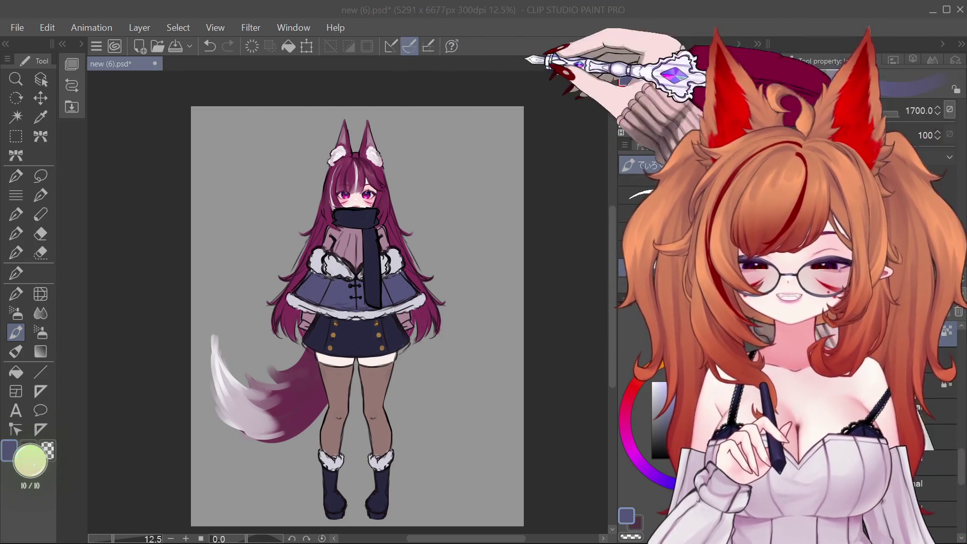
pyautogui.scroll(2, 358, 316)
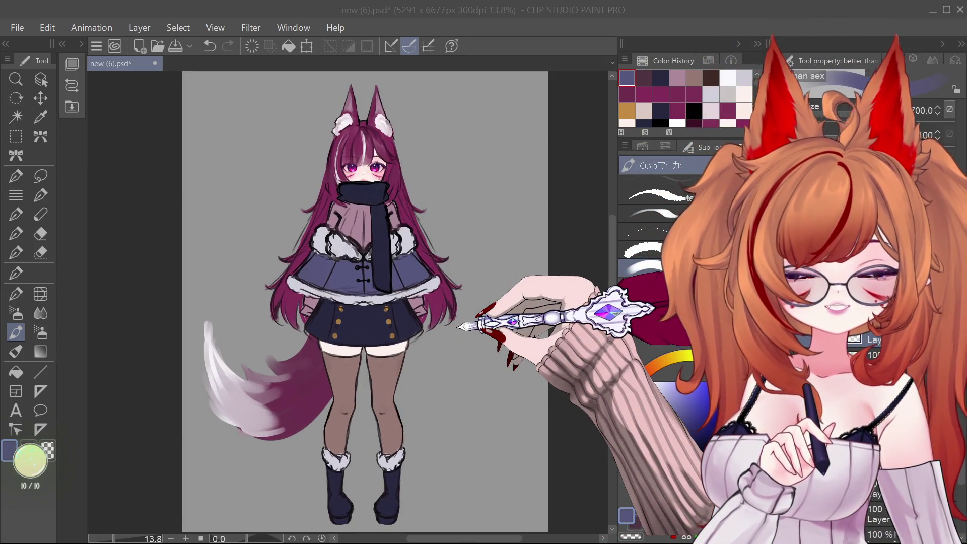
# - Repaint the cape in a lighter blue-purple with the large marker brush
pyautogui.press('o')
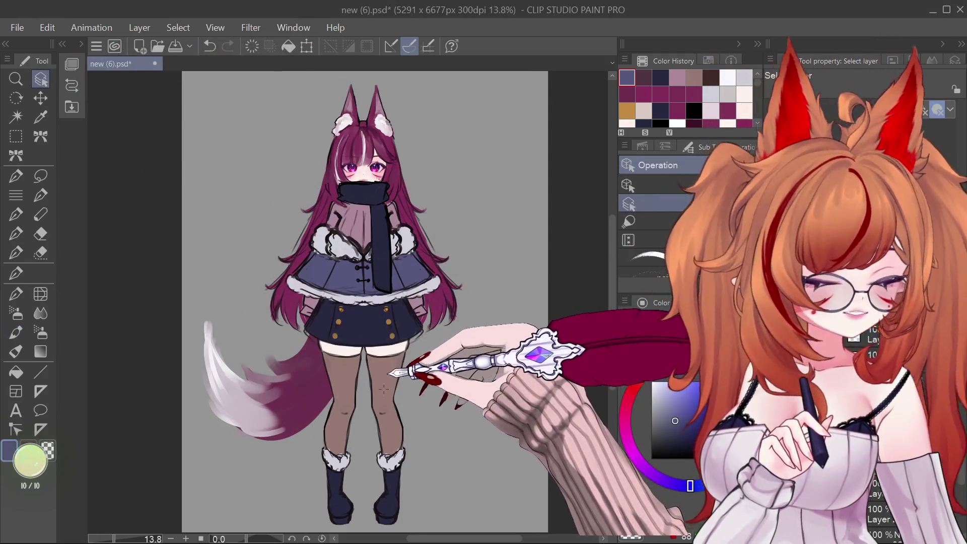
pyautogui.click(694, 77)
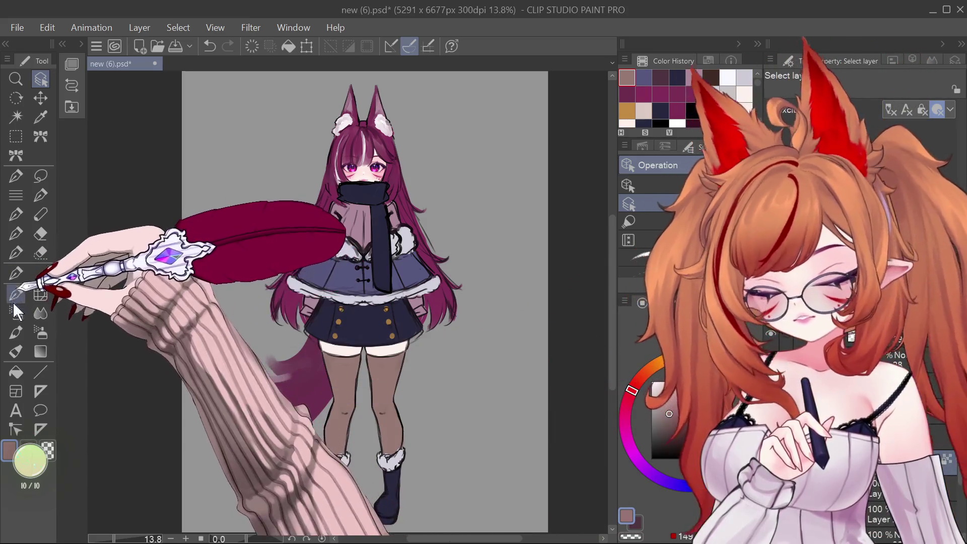
pyautogui.click(15, 333)
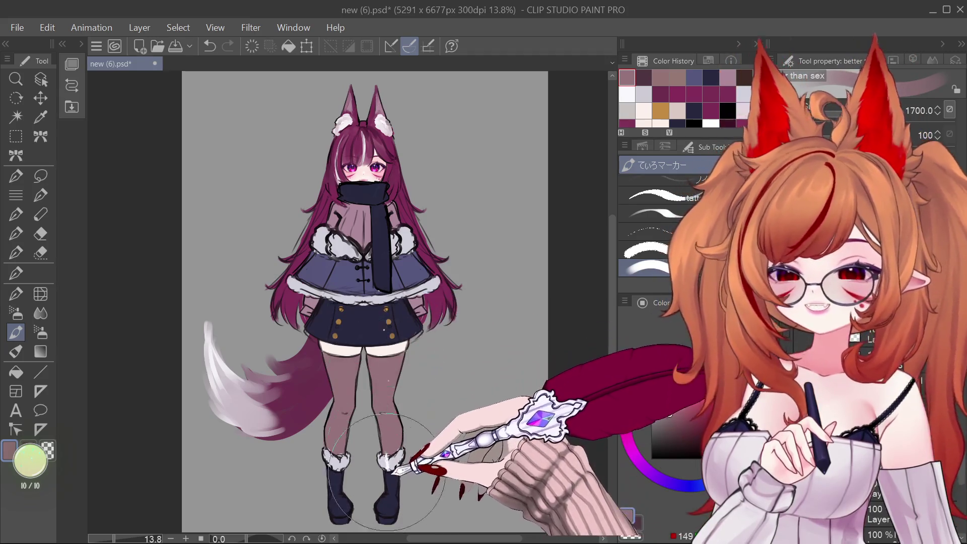
pyautogui.click(41, 79)
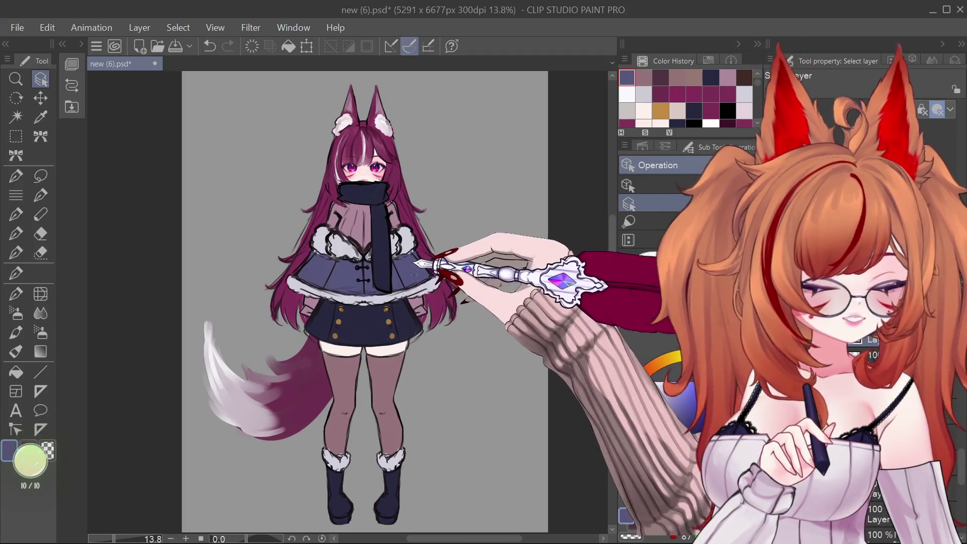
pyautogui.click(670, 399)
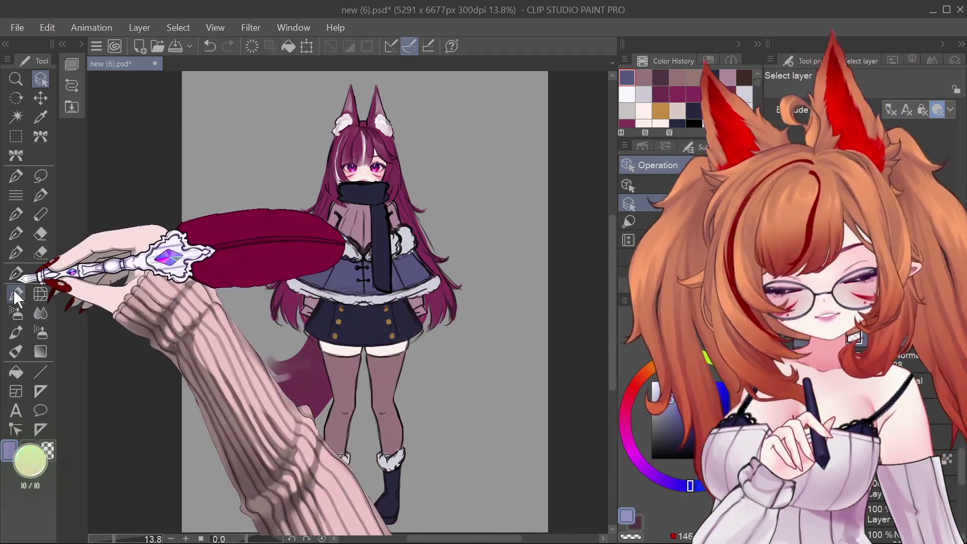
pyautogui.click(15, 332)
pyautogui.moveTo(312, 272)
pyautogui.mouseDown()
pyautogui.moveTo(428, 283)
pyautogui.moveTo(304, 293)
pyautogui.mouseUp()
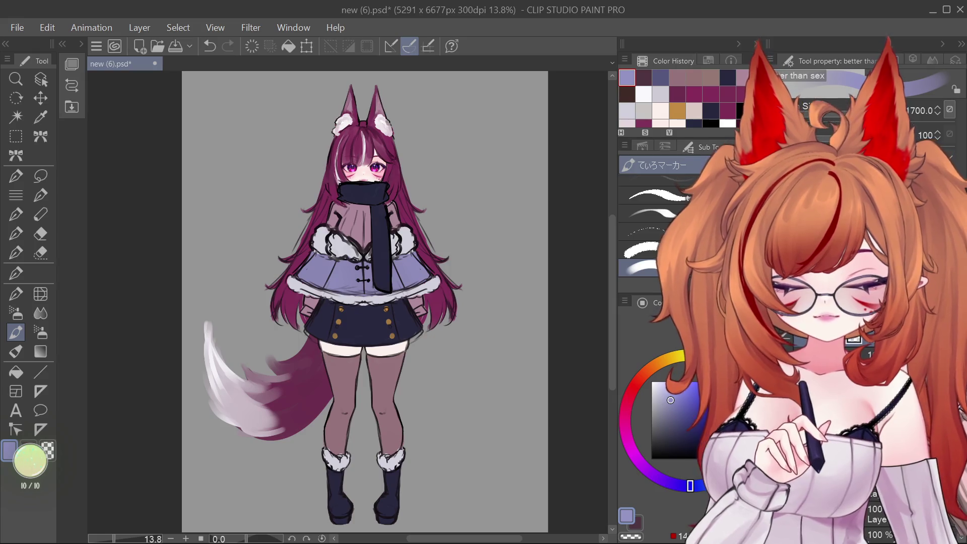
pyautogui.scroll(2, 557, 209)
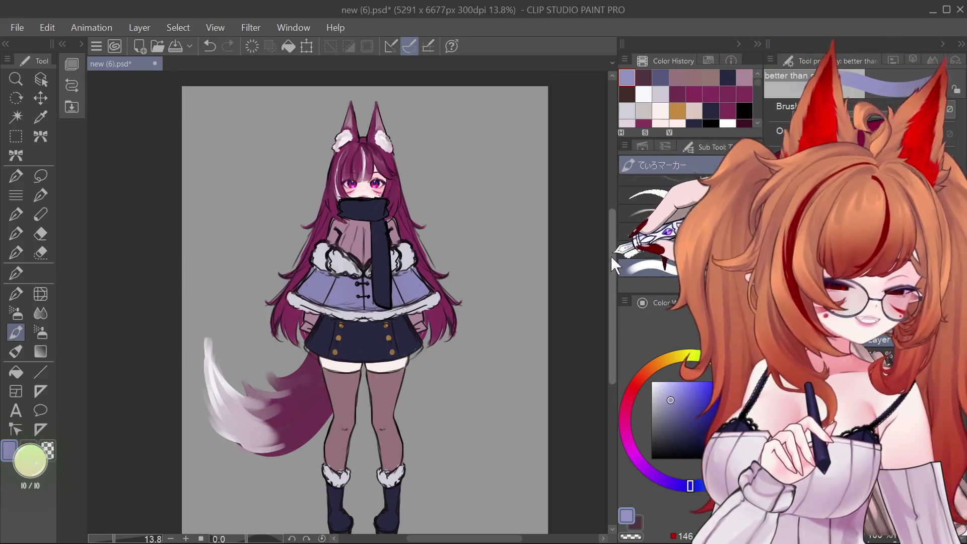
pyautogui.scroll(-1, 389, 290)
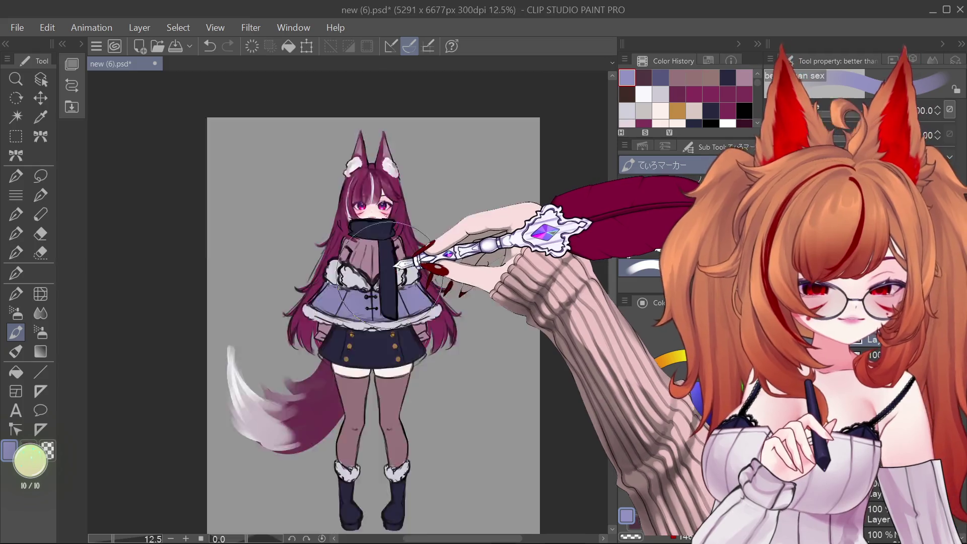
pyautogui.scroll(7, 370, 301)
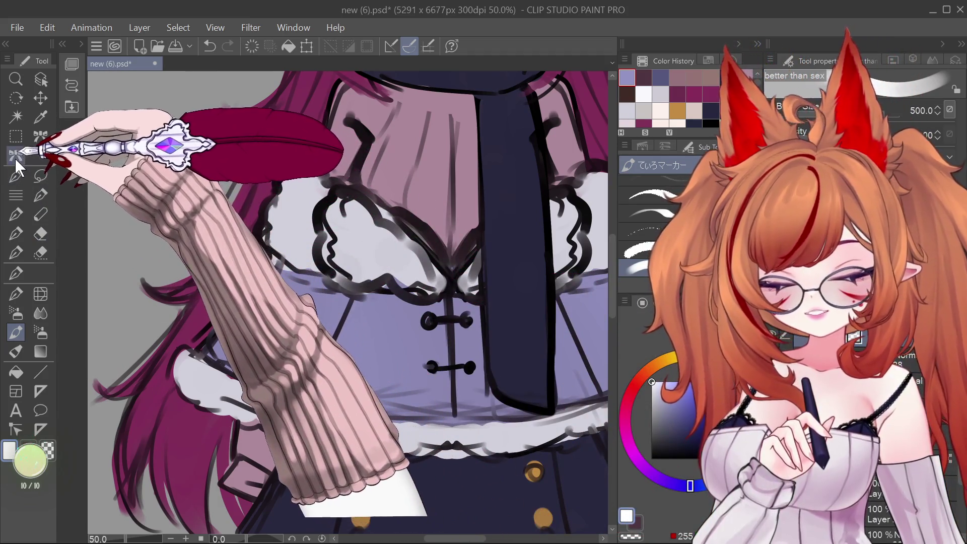
# - Choose the snowflake lace decoration brush and stamp white snowflakes onto the lower capelet
pyautogui.click(16, 195)
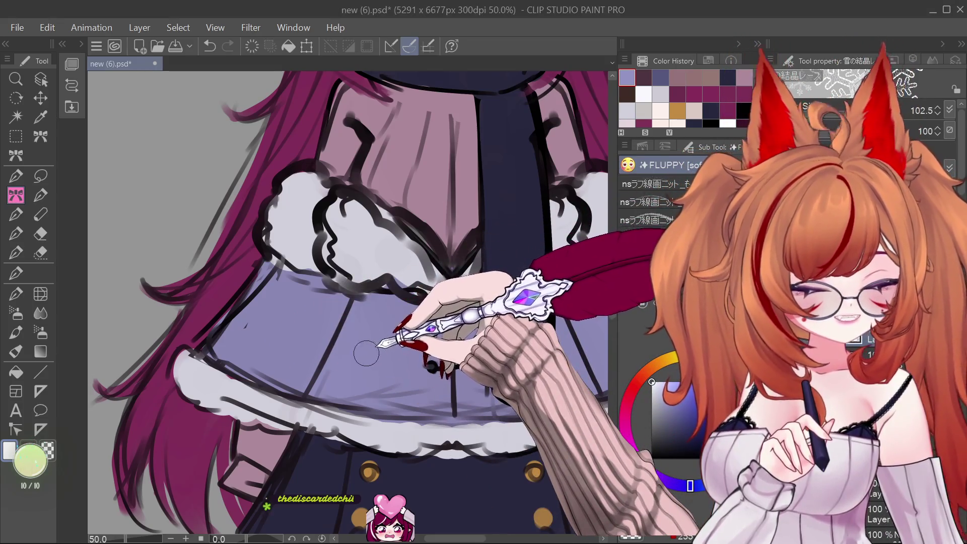
pyautogui.moveTo(259, 334); pyautogui.dragTo(327, 383)
# - Stamp more large snowflakes across the capelet and its centre, then zoom out to view the whole figure
pyautogui.moveTo(225, 360)
pyautogui.mouseDown()
pyautogui.moveTo(280, 400)
pyautogui.moveTo(226, 327)
pyautogui.moveTo(291, 242)
pyautogui.moveTo(260, 194)
pyautogui.mouseUp()
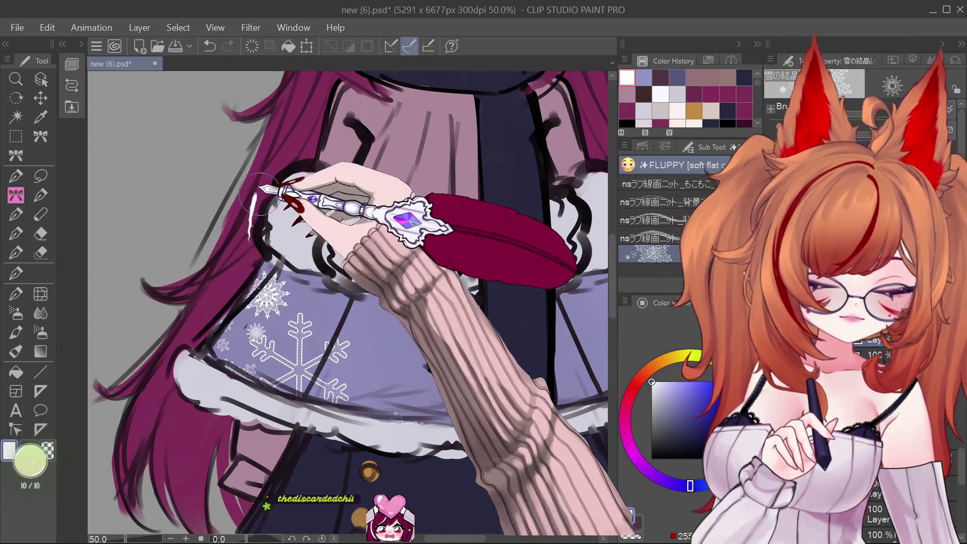
pyautogui.click(373, 395)
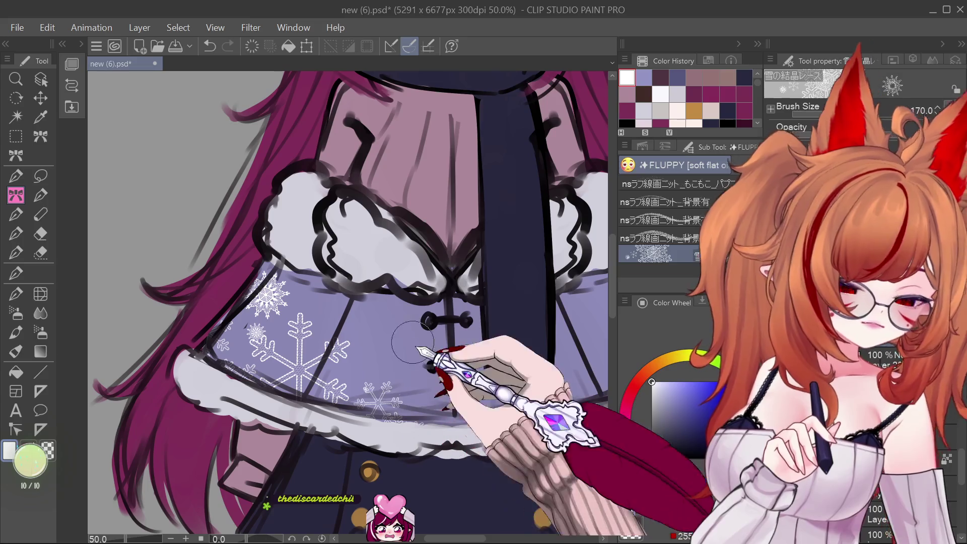
pyautogui.hotkey('ctrl', '-')
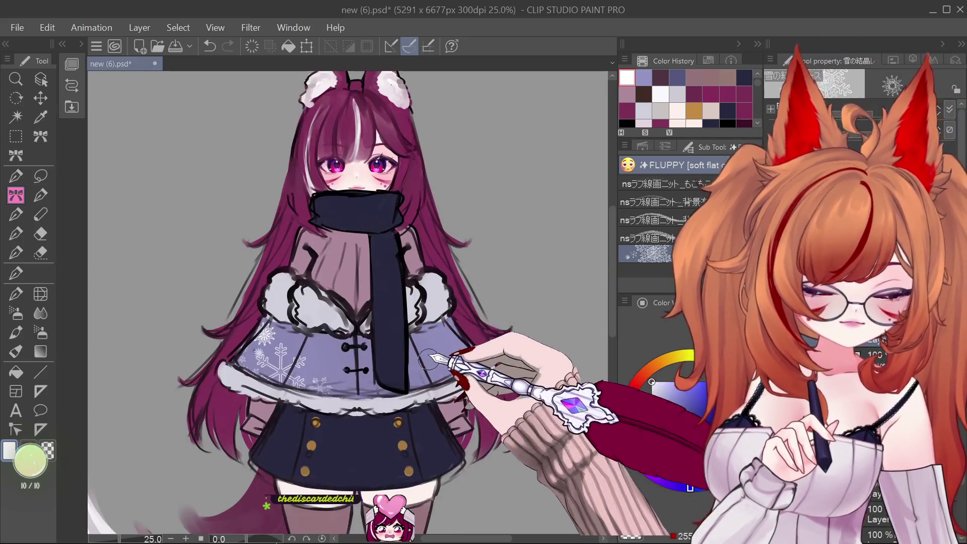
pyautogui.scroll(-1, 428, 359)
pyautogui.scroll(1, 363, 408)
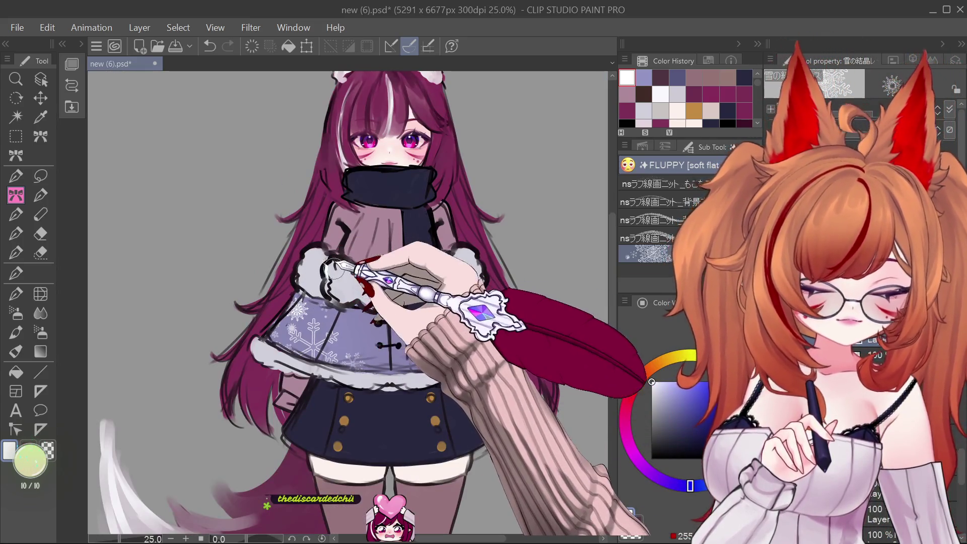
pyautogui.scroll(-1, 426, 290)
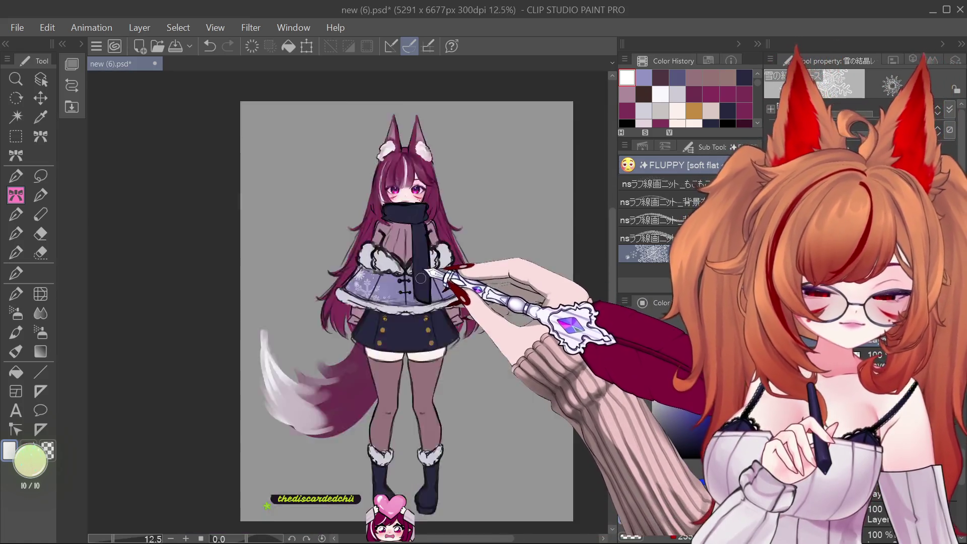
pyautogui.scroll(1, 421, 277)
pyautogui.scroll(-1, 447, 225)
pyautogui.scroll(1, 491, 349)
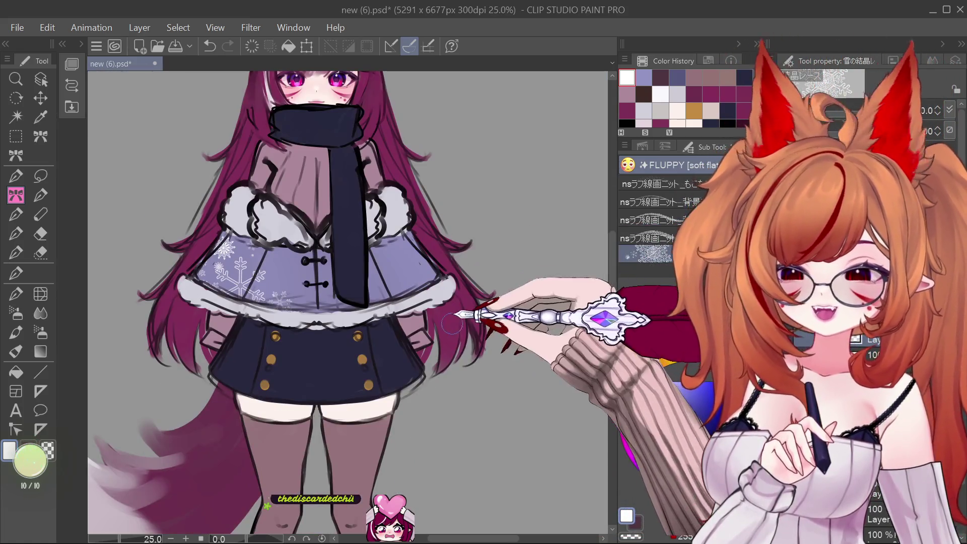
pyautogui.scroll(-1, 479, 322)
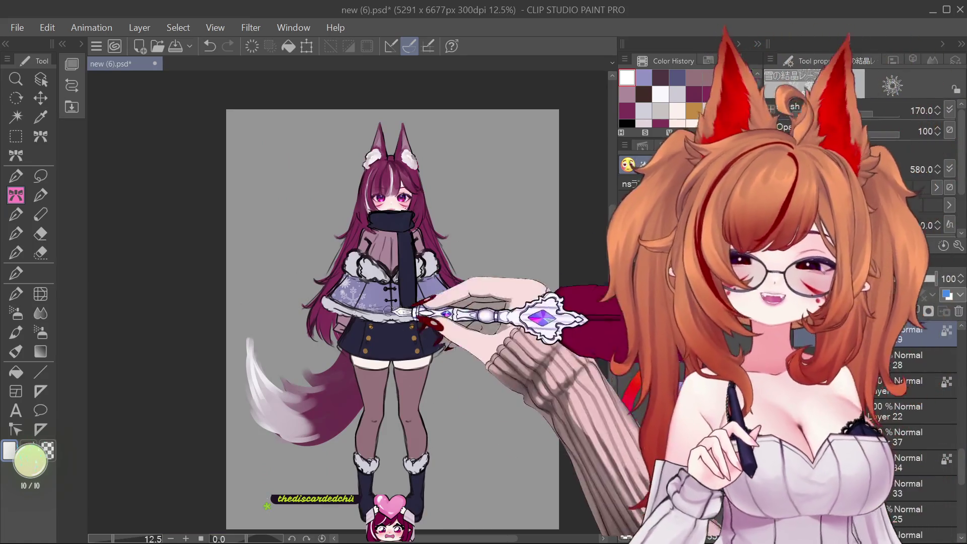
pyautogui.scroll(1, 441, 207)
pyautogui.scroll(-1, 418, 267)
pyautogui.scroll(1, 430, 306)
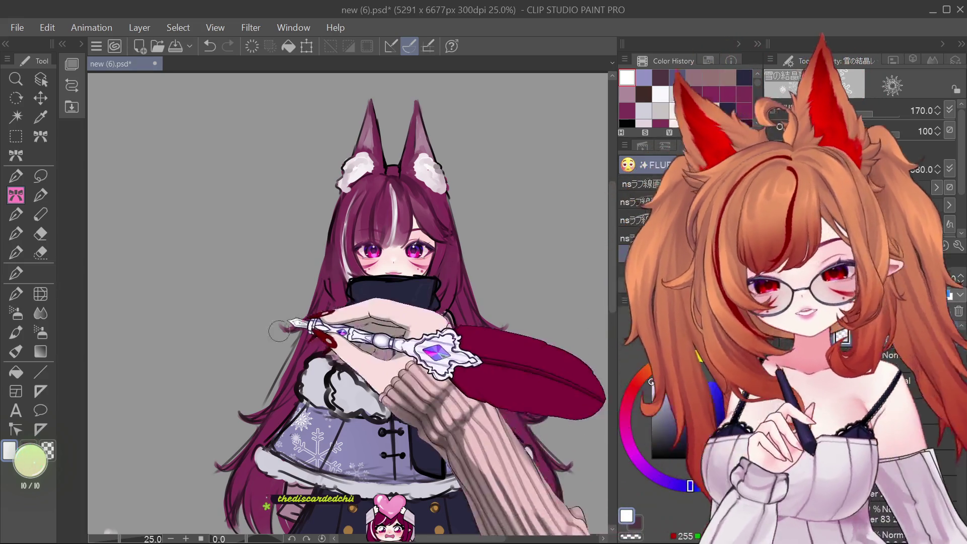
# - Paint the fluffy earmuffs mirrored on both sides of the head, shrinking the marker brush to 60
pyautogui.keyDown('alt'); pyautogui.click(457, 383); pyautogui.keyUp('alt')
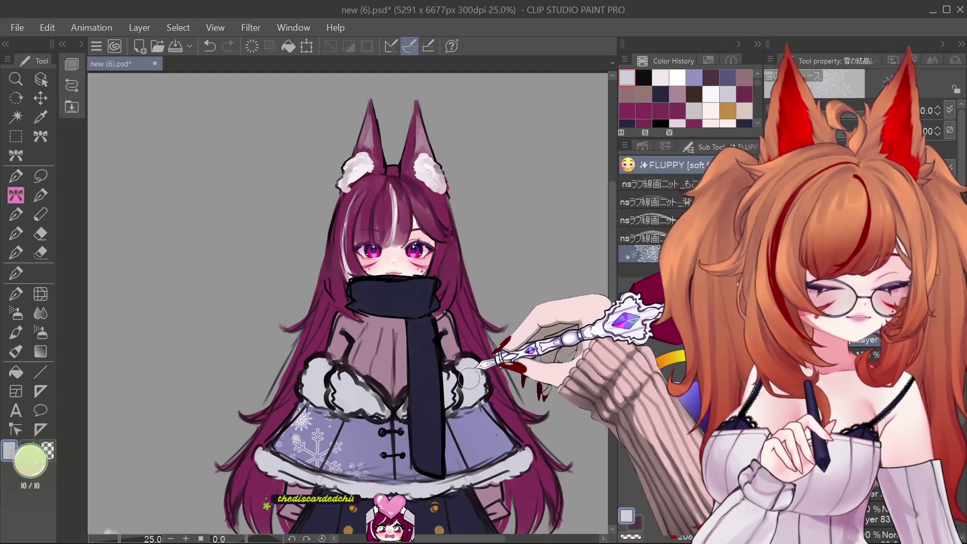
pyautogui.click(15, 332)
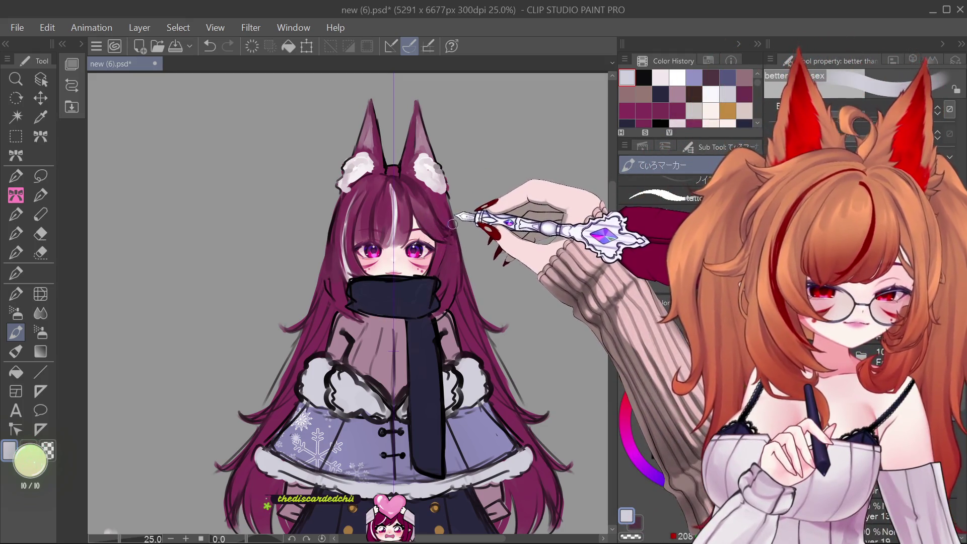
pyautogui.click(453, 227)
pyautogui.moveTo(458, 241); pyautogui.dragTo(453, 258)
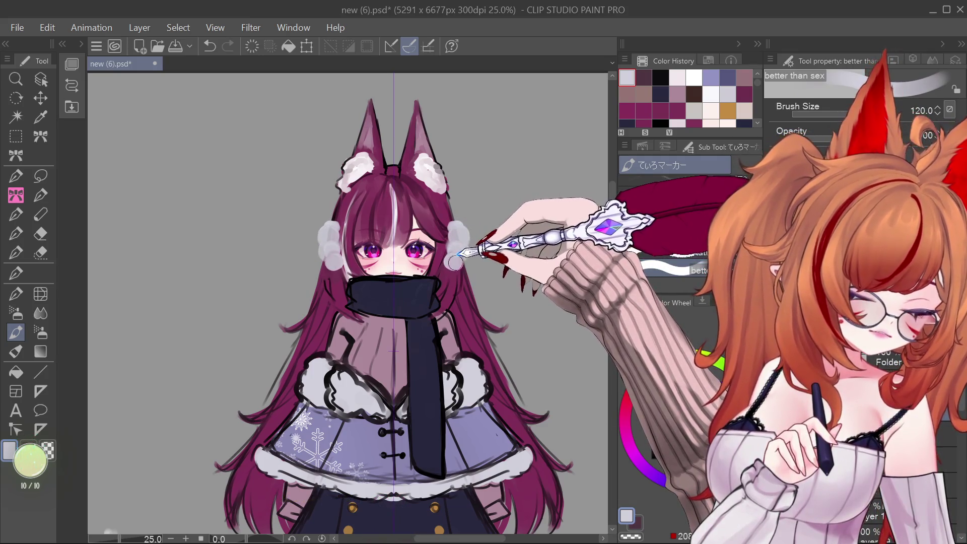
pyautogui.click(460, 237)
pyautogui.press('[')
pyautogui.press('[')
pyautogui.press('[')
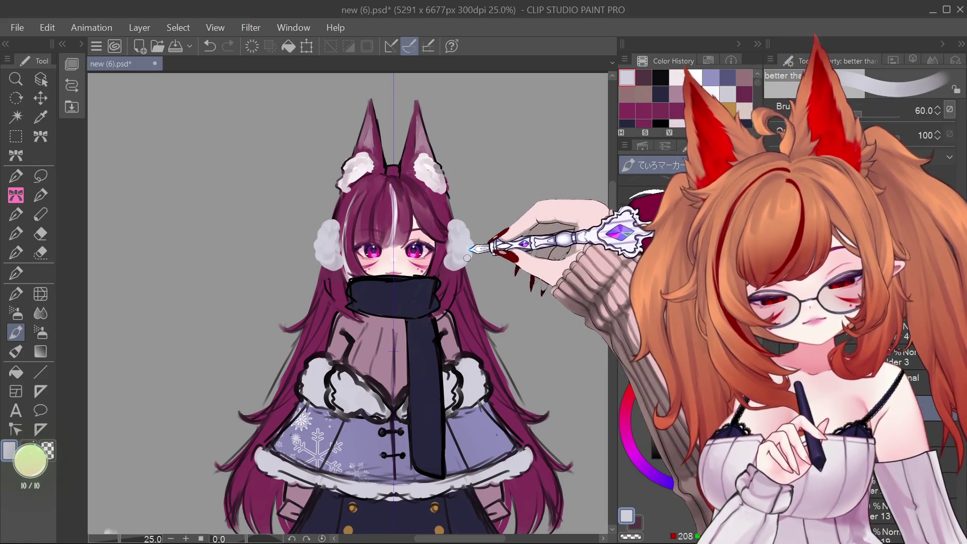
pyautogui.click(453, 259)
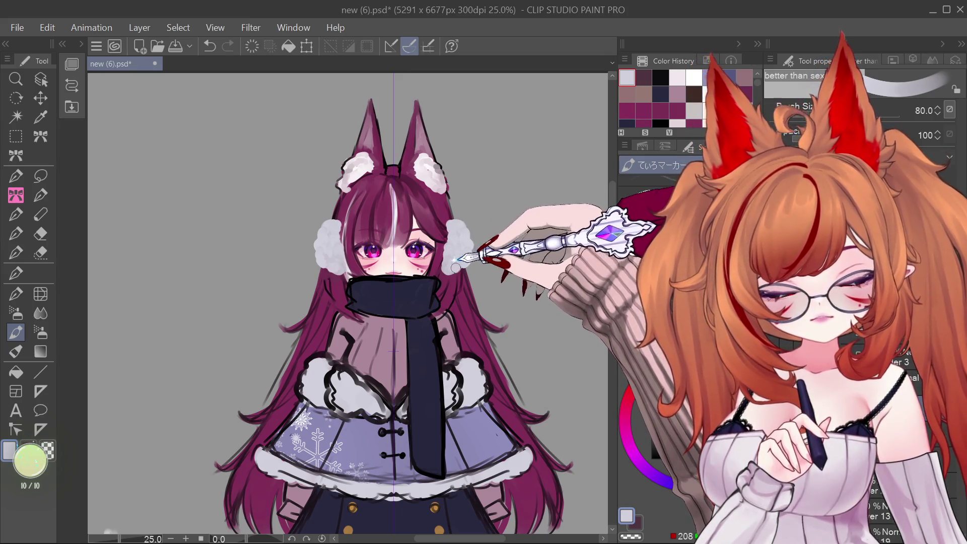
pyautogui.click(460, 268)
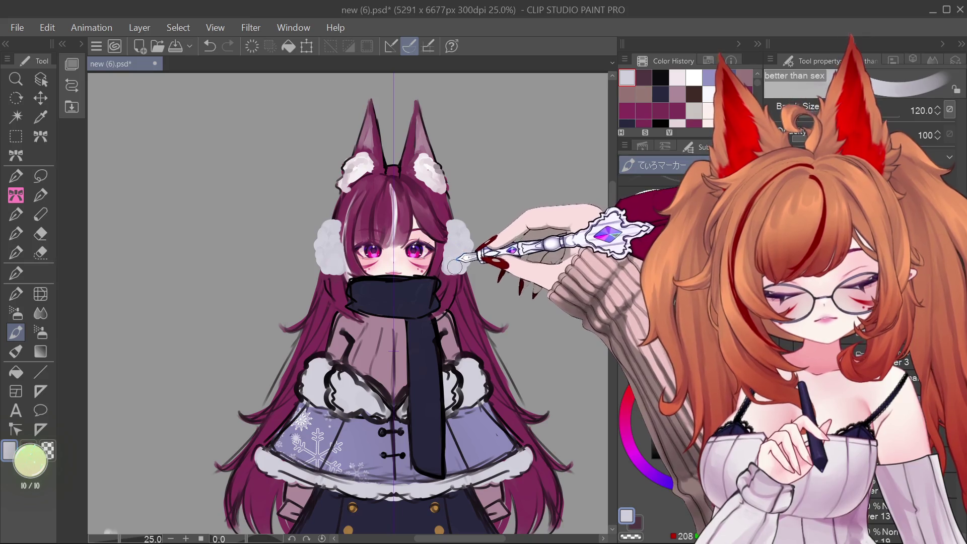
# - Dab white fluffy highlights onto both earmuffs
pyautogui.press('x')
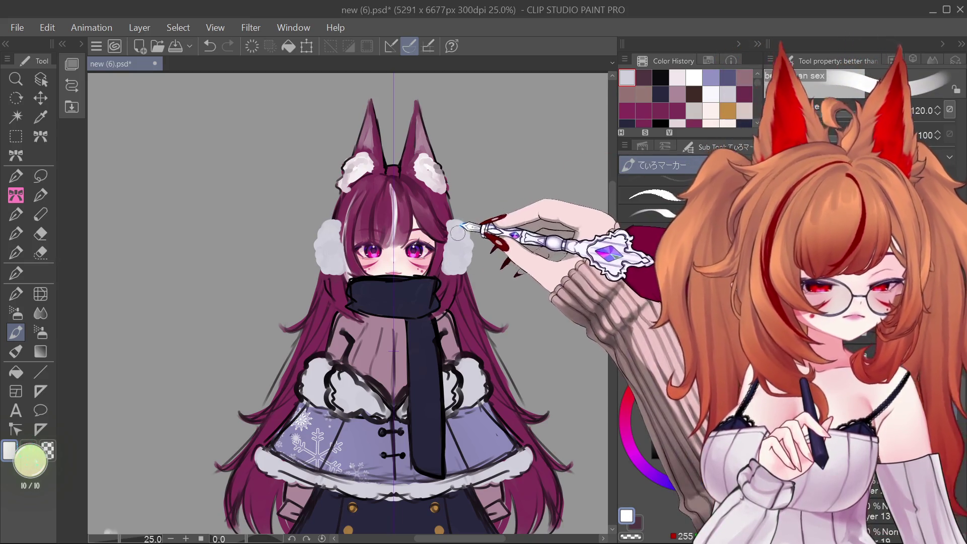
pyautogui.click(457, 233)
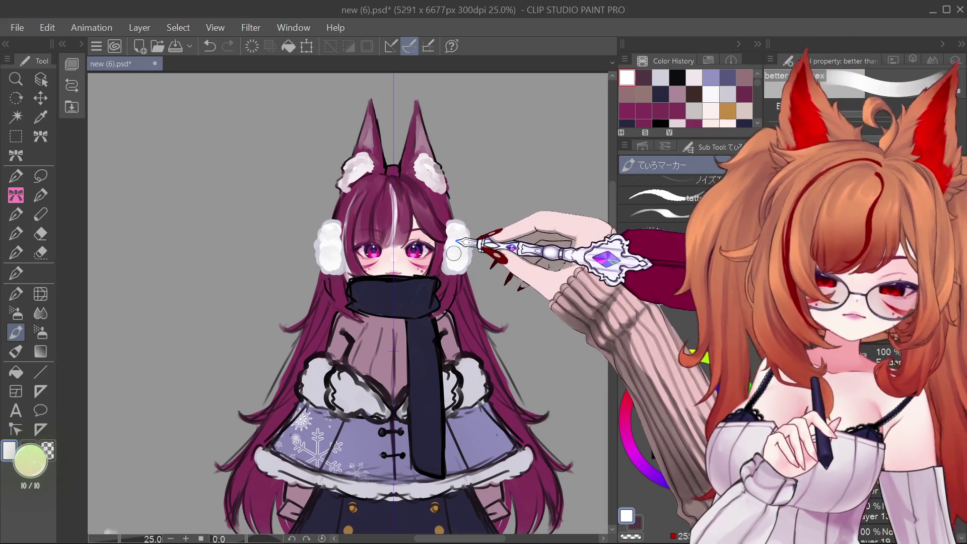
pyautogui.click(448, 268)
pyautogui.click(443, 252)
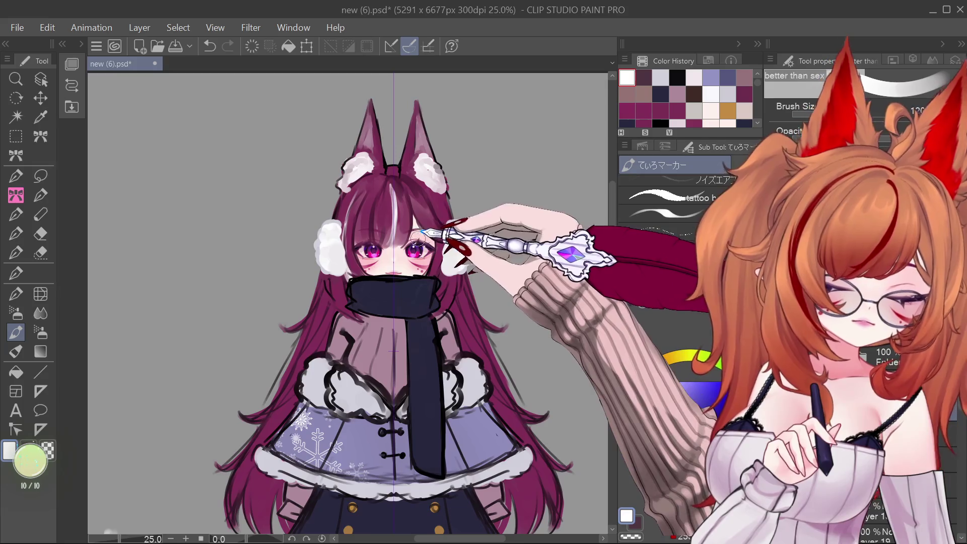
pyautogui.scroll(-5, 418, 239)
pyautogui.scroll(8, 408, 237)
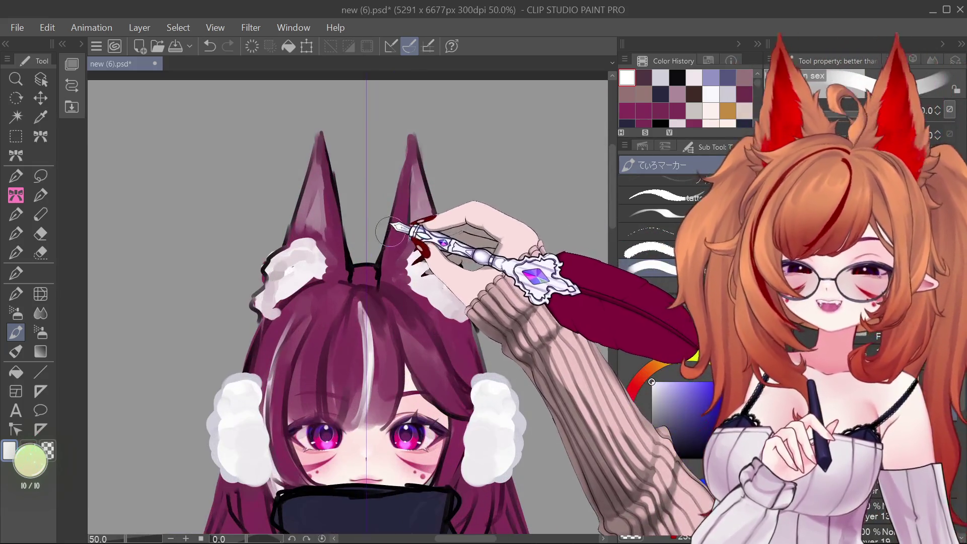
# - Step back and forth through the last earmuff strokes, ending with the final stroke undone
pyautogui.hotkey('ctrl', 'z')
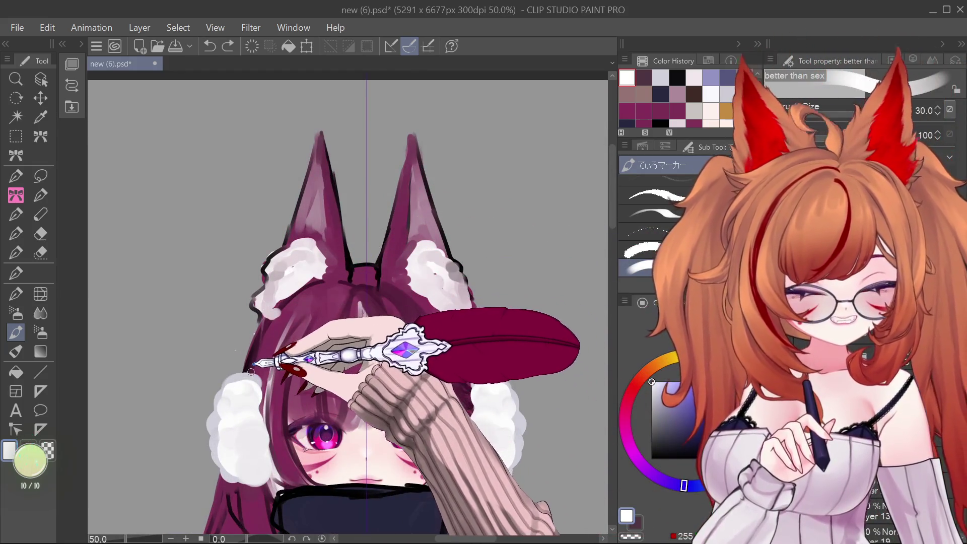
pyautogui.hotkey('ctrl', 'z')
pyautogui.hotkey('ctrl', 'y')
pyautogui.hotkey('ctrl', 'z')
pyautogui.hotkey('ctrl', 'y')
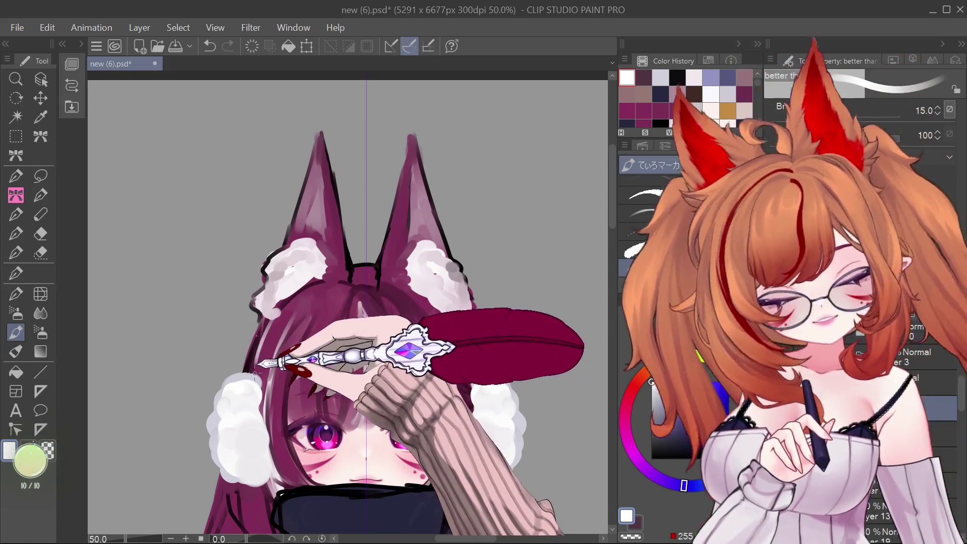
pyautogui.hotkey('ctrl', 'z')
pyautogui.hotkey('ctrl', 'z')
pyautogui.hotkey('ctrl', 'y')
pyautogui.hotkey('ctrl', 'y')
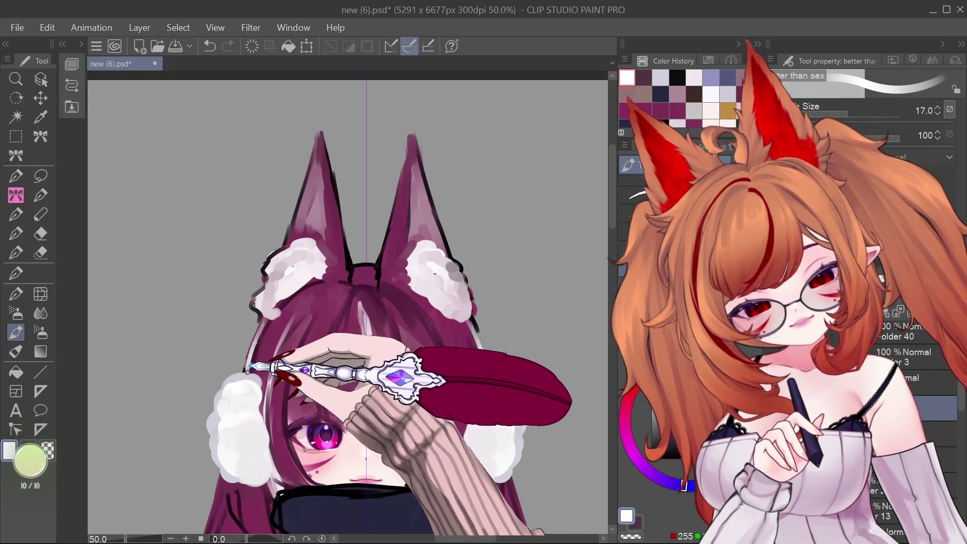
pyautogui.hotkey('ctrl', 'z')
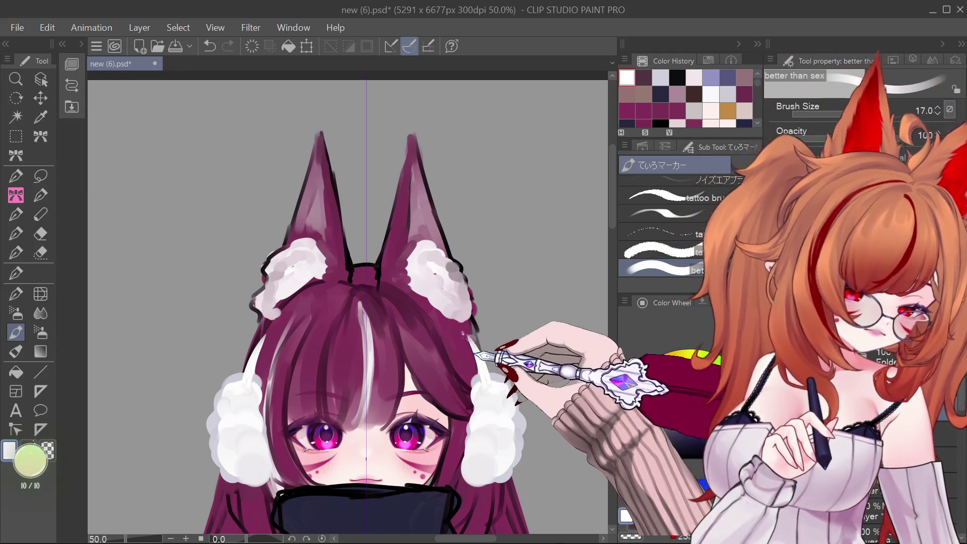
pyautogui.scroll(-3, 428, 226)
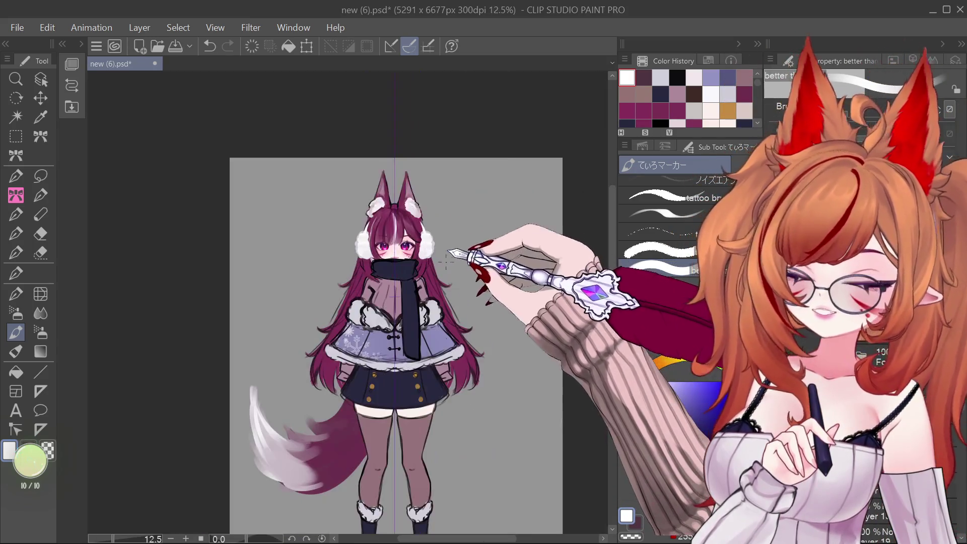
# - Sample the purple hair colour for the ahoge tuft, undo stray strokes, and switch the colour to black
pyautogui.scroll(3, 443, 282)
pyautogui.keyDown('alt'); pyautogui.click(441, 313); pyautogui.keyUp('alt')
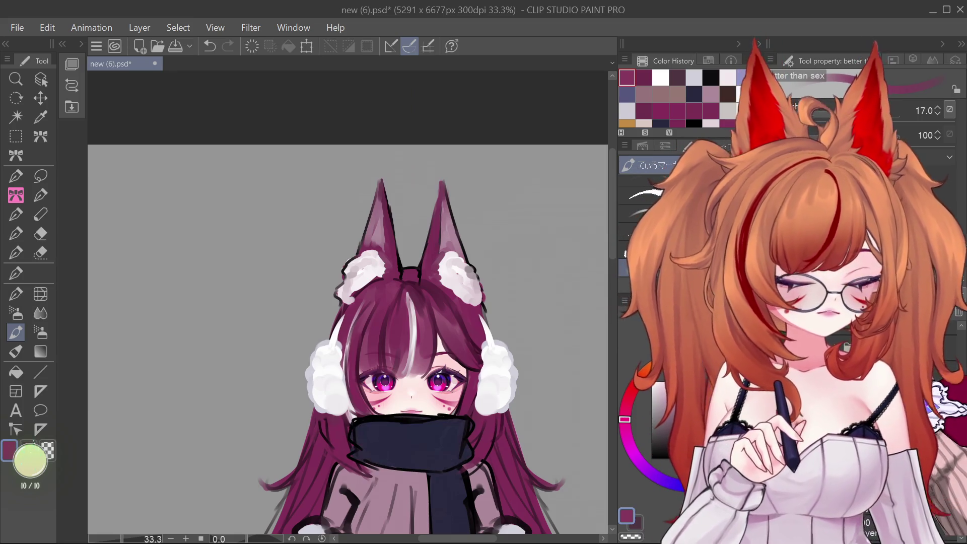
pyautogui.hotkey('ctrl', 'z')
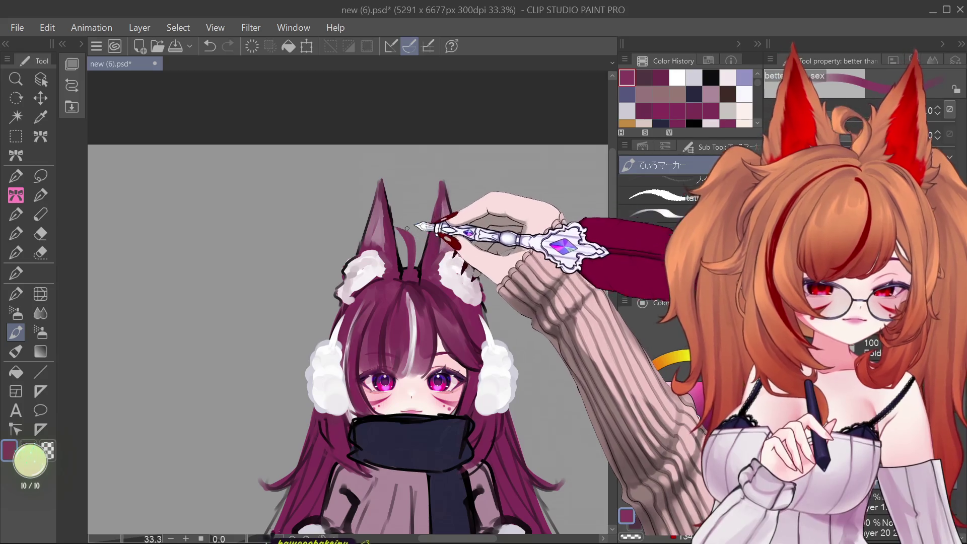
pyautogui.hotkey('ctrl', 'z')
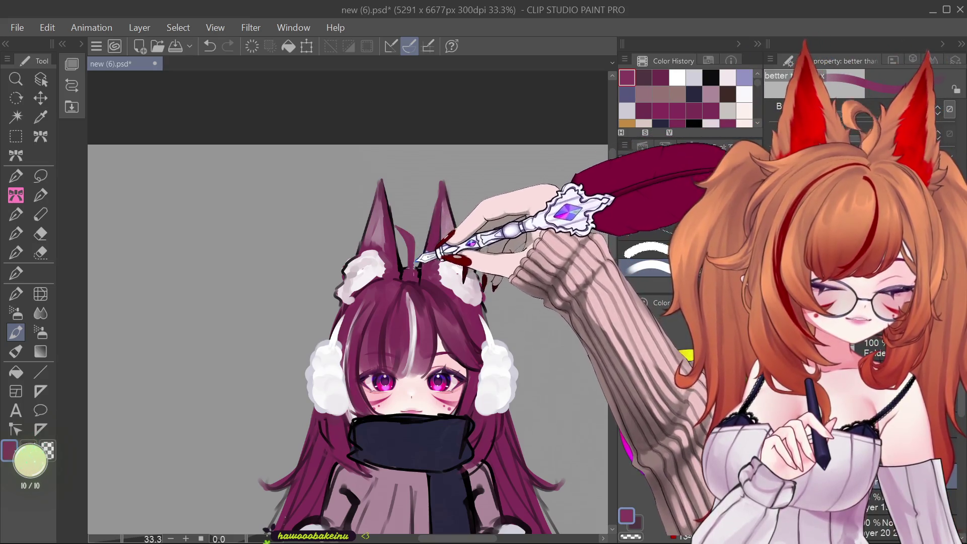
pyautogui.click(658, 458)
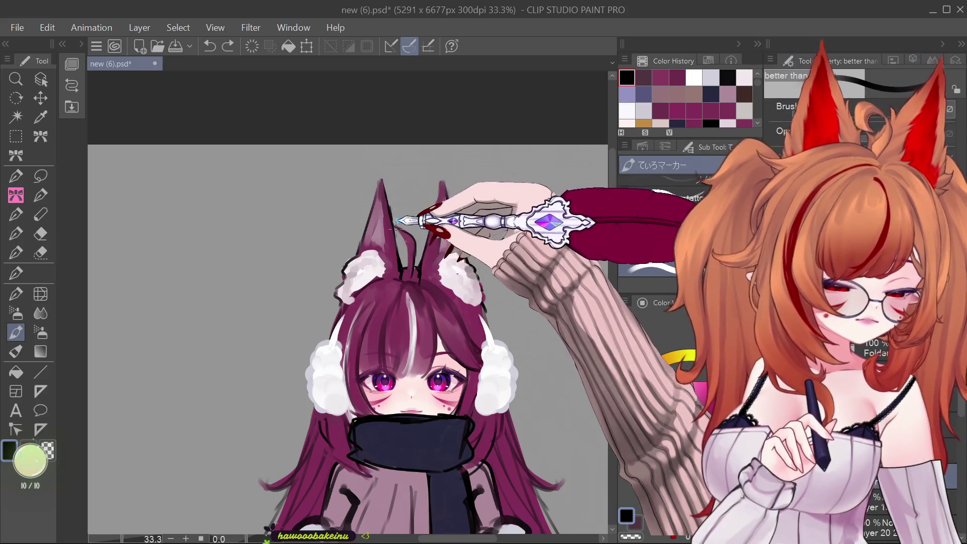
pyautogui.hotkey('ctrl', '-')
pyautogui.hotkey('ctrl', '-')
pyautogui.hotkey('ctrl', '-')
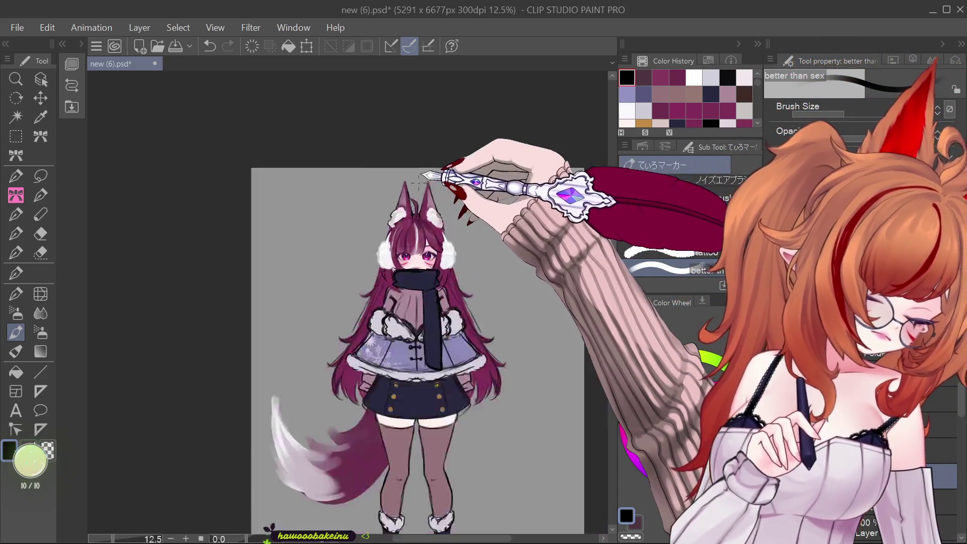
# - Zoom out to the full figure and back into the face to inspect the hair tuft and bangs line work
pyautogui.scroll(-1, 443, 353)
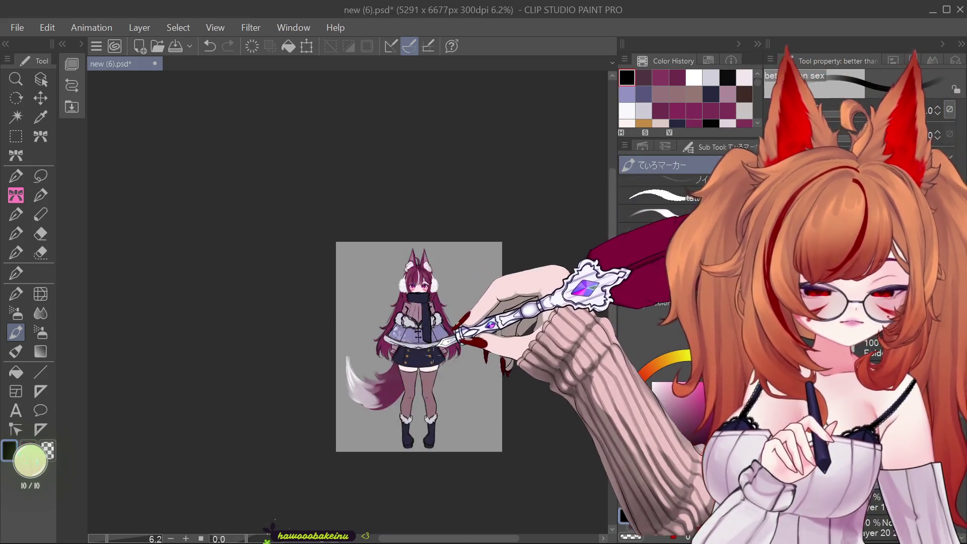
pyautogui.scroll(1, 445, 377)
pyautogui.scroll(1, 529, 312)
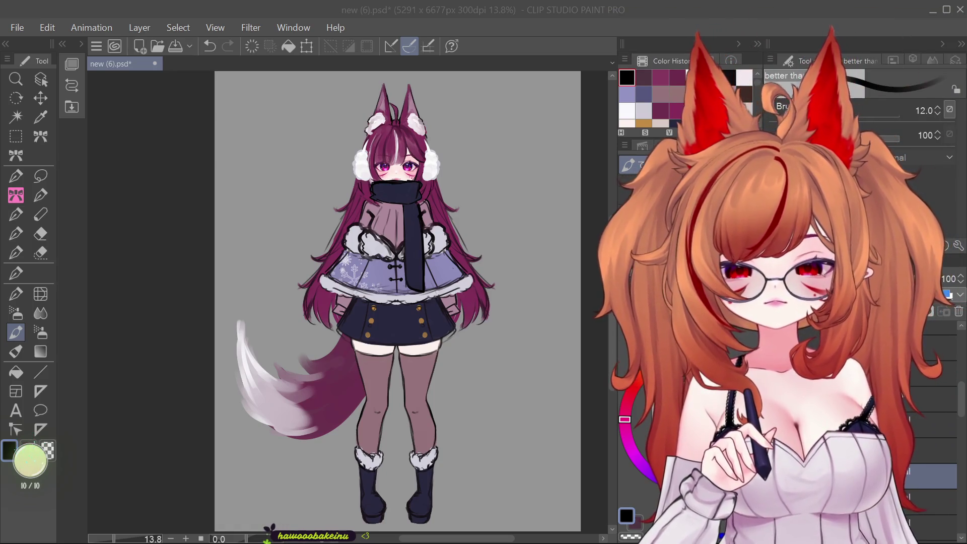
pyautogui.scroll(-1, 459, 357)
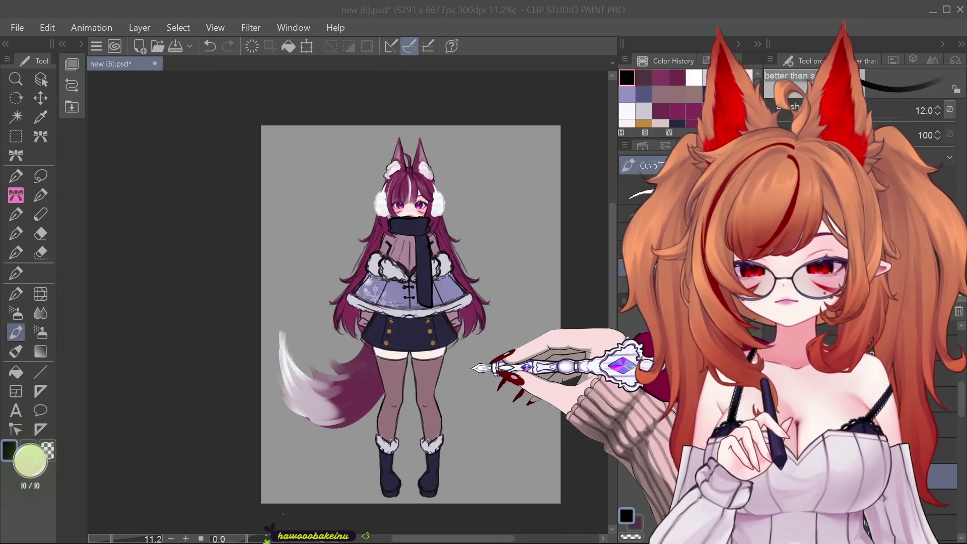
pyautogui.scroll(5, 421, 232)
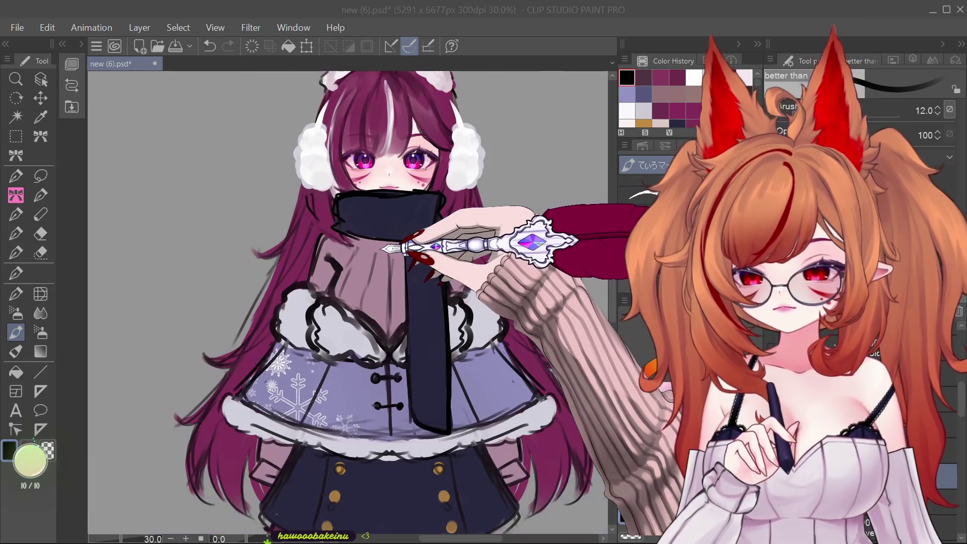
pyautogui.scroll(-3, 383, 248)
pyautogui.scroll(6, 403, 161)
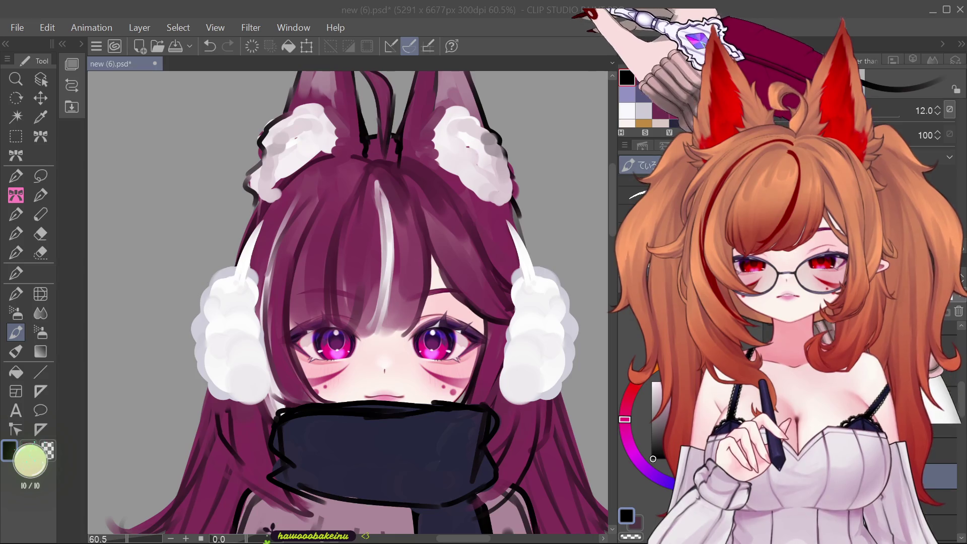
pyautogui.scroll(-2, 411, 243)
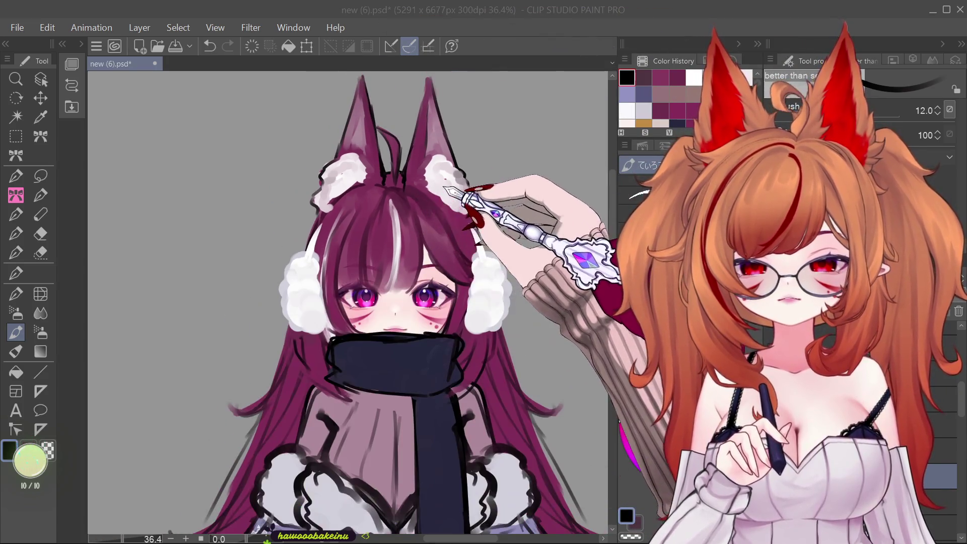
pyautogui.scroll(-2, 403, 227)
pyautogui.scroll(3, 403, 227)
pyautogui.scroll(4, 388, 303)
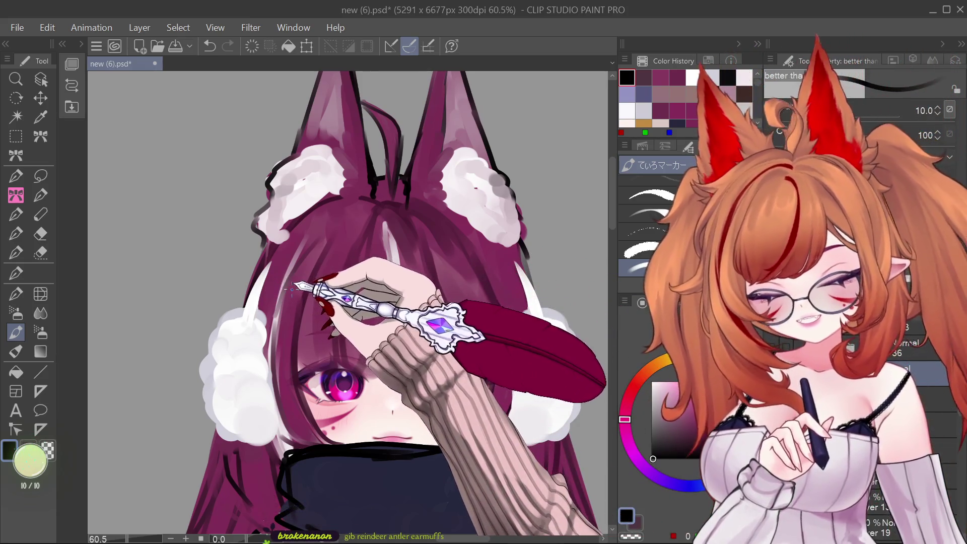
# - Draw a small tan-gold heart hairclip on the left bangs with a smaller marker brush
pyautogui.press('[')
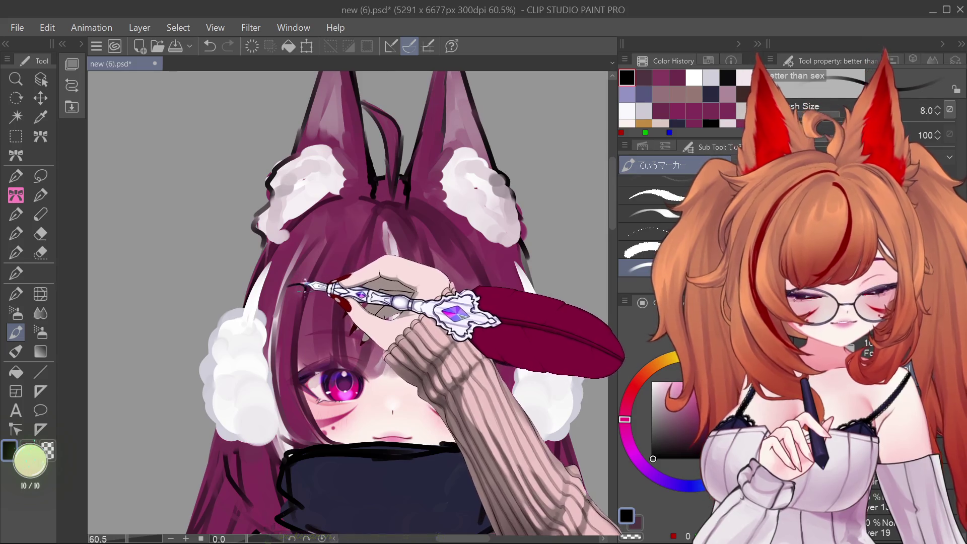
pyautogui.click(643, 124)
pyautogui.moveTo(278, 304)
pyautogui.mouseDown()
pyautogui.moveTo(301, 300)
pyautogui.moveTo(280, 305)
pyautogui.mouseUp()
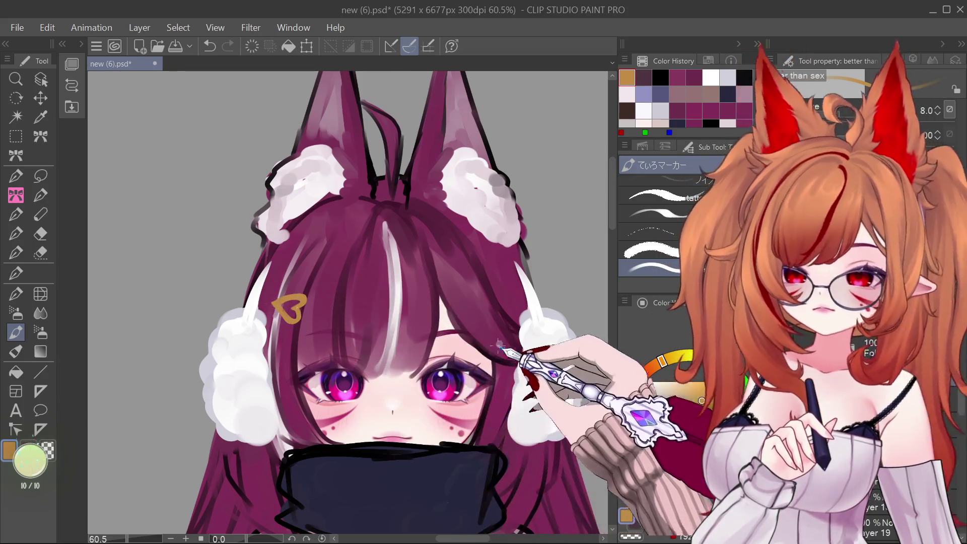
pyautogui.scroll(-4, 444, 280)
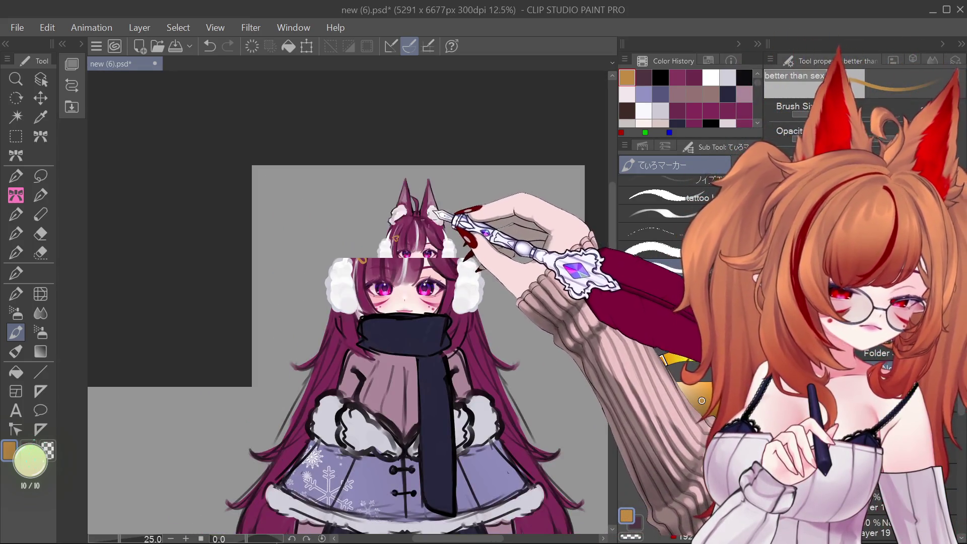
pyautogui.scroll(2, 433, 215)
pyautogui.scroll(1, 444, 207)
pyautogui.scroll(-3, 456, 207)
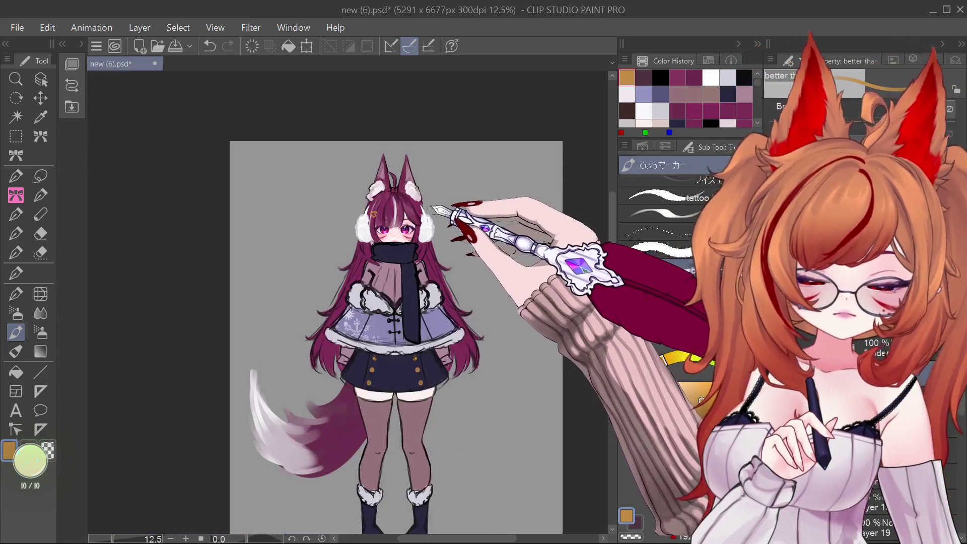
pyautogui.scroll(3, 428, 222)
pyautogui.scroll(-2, 423, 229)
pyautogui.scroll(6, 302, 318)
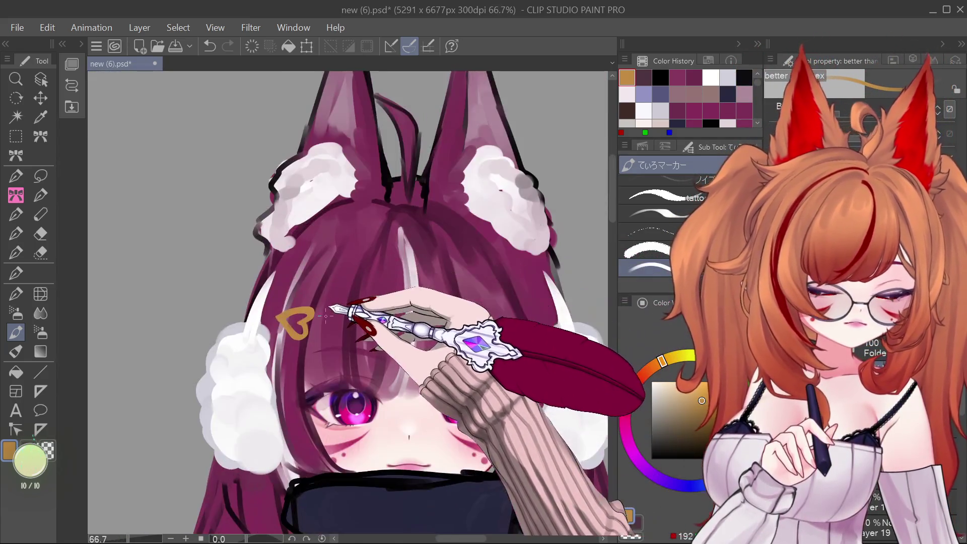
pyautogui.scroll(-5, 302, 303)
pyautogui.scroll(-1, 403, 257)
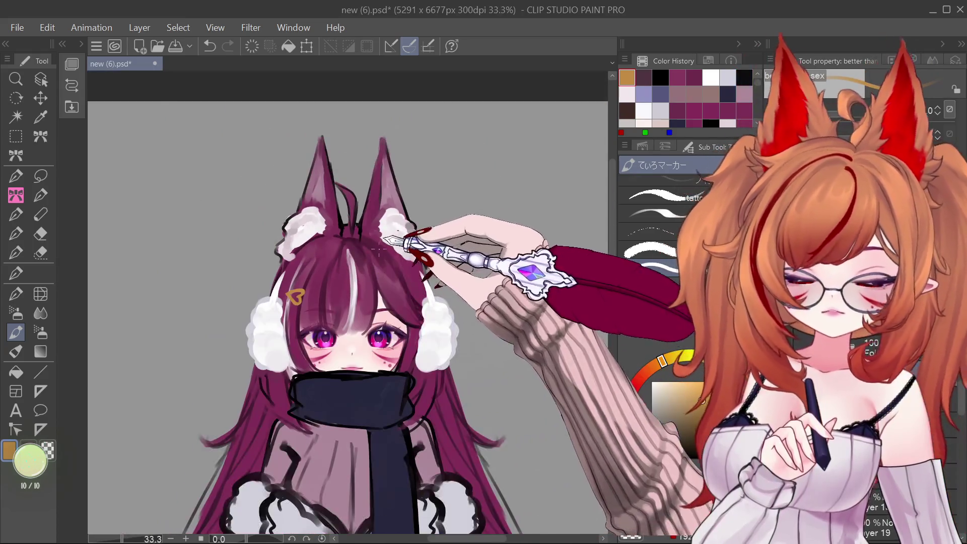
pyautogui.scroll(1, 418, 269)
pyautogui.scroll(2, 423, 284)
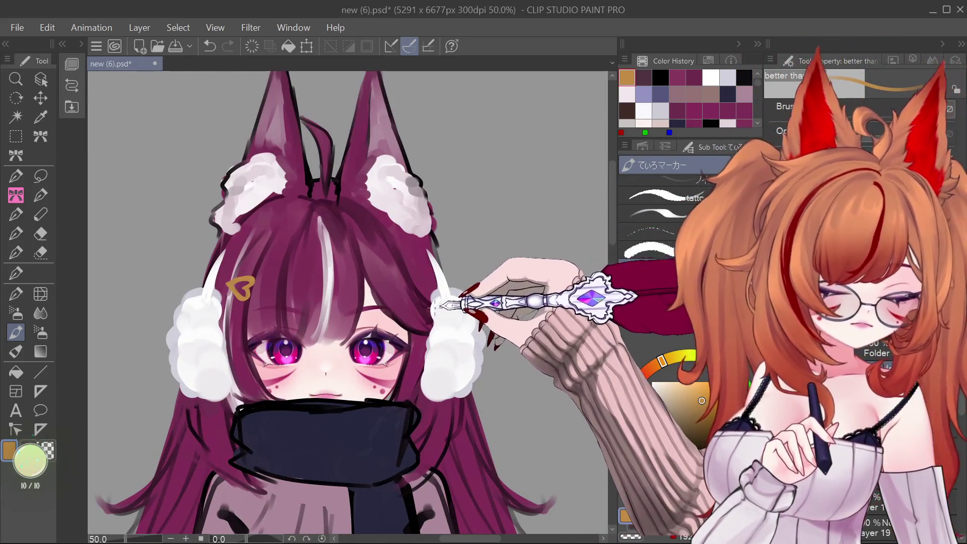
pyautogui.scroll(-1, 430, 306)
pyautogui.scroll(1, 402, 303)
pyautogui.scroll(-1, 422, 305)
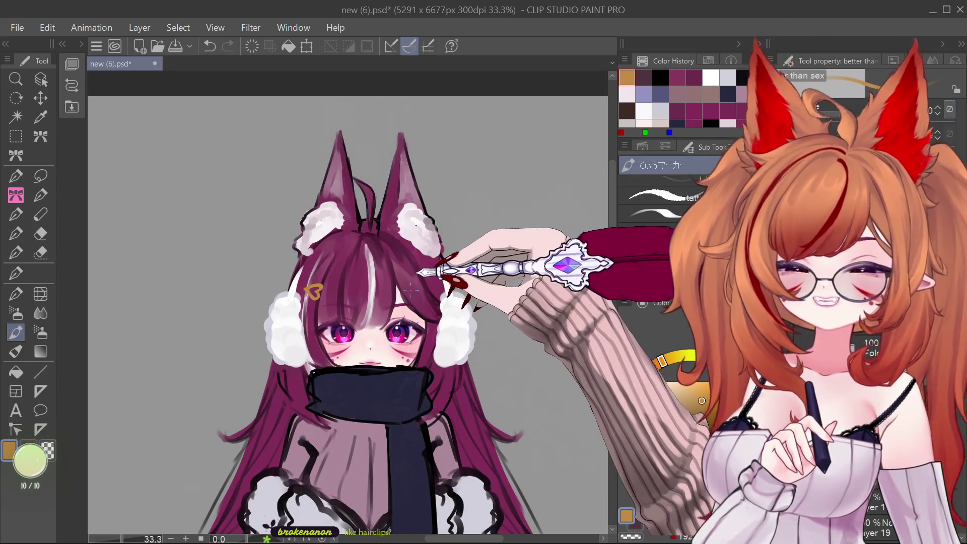
pyautogui.scroll(3, 428, 302)
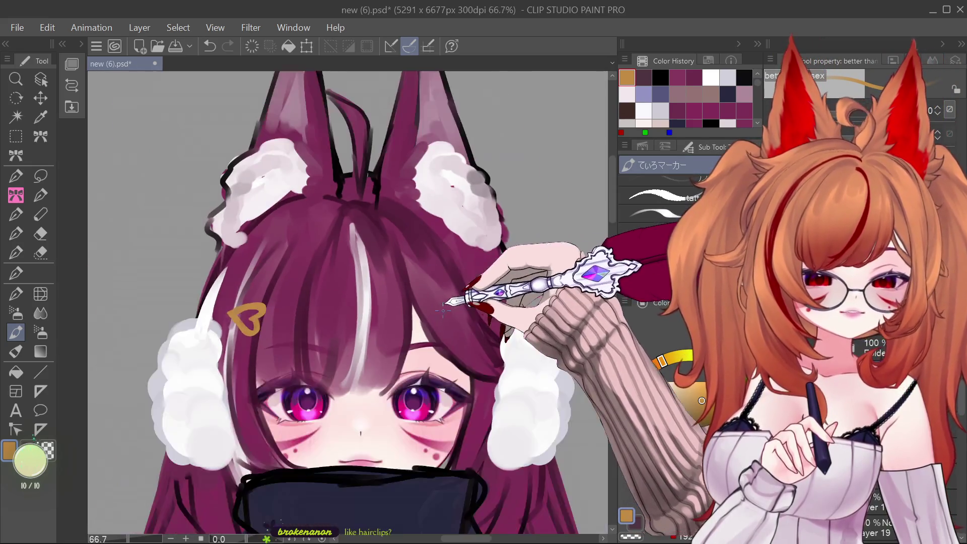
pyautogui.scroll(-1, 363, 276)
pyautogui.scroll(1, 410, 299)
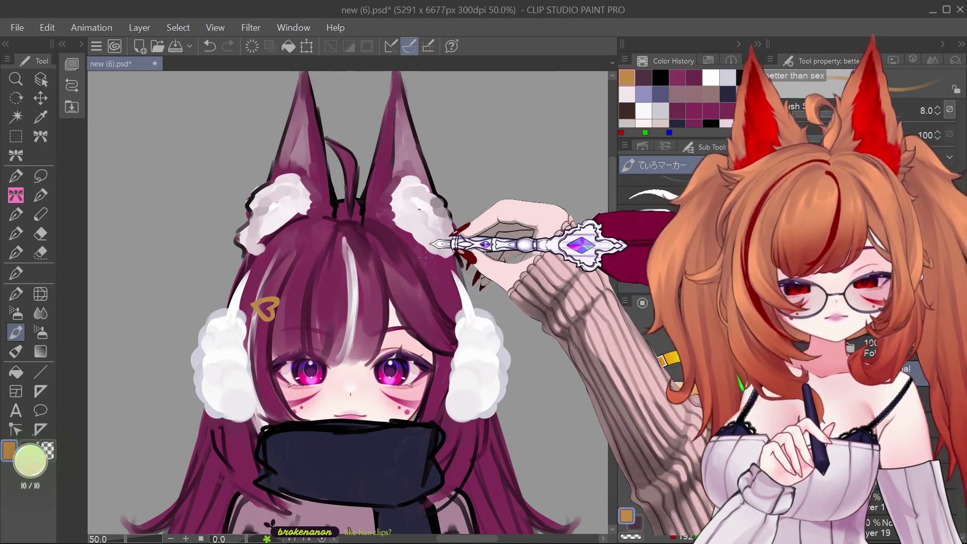
pyautogui.scroll(1, 425, 256)
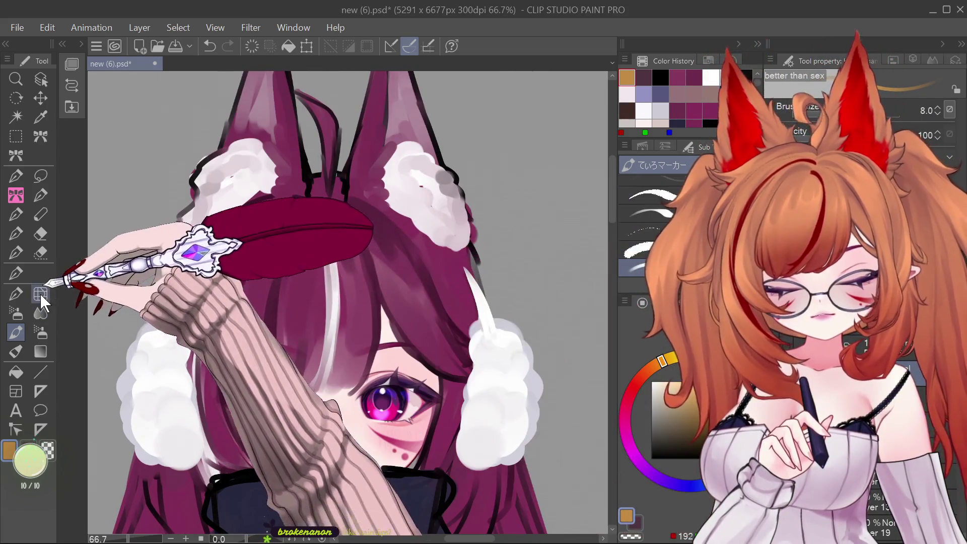
# - Try Liquify, then paint a gold four-pointed star beside the right earmuff with the marker brush
pyautogui.click(40, 295)
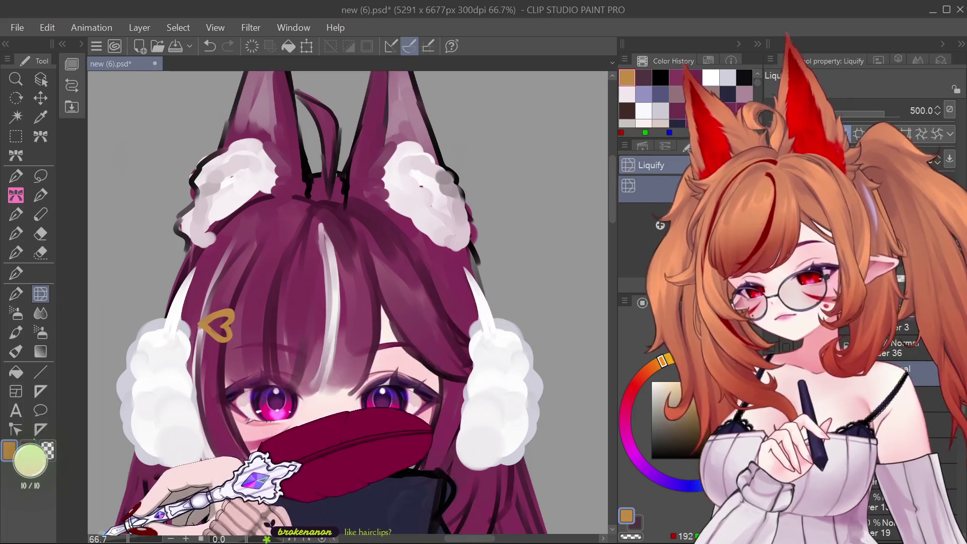
pyautogui.click(16, 333)
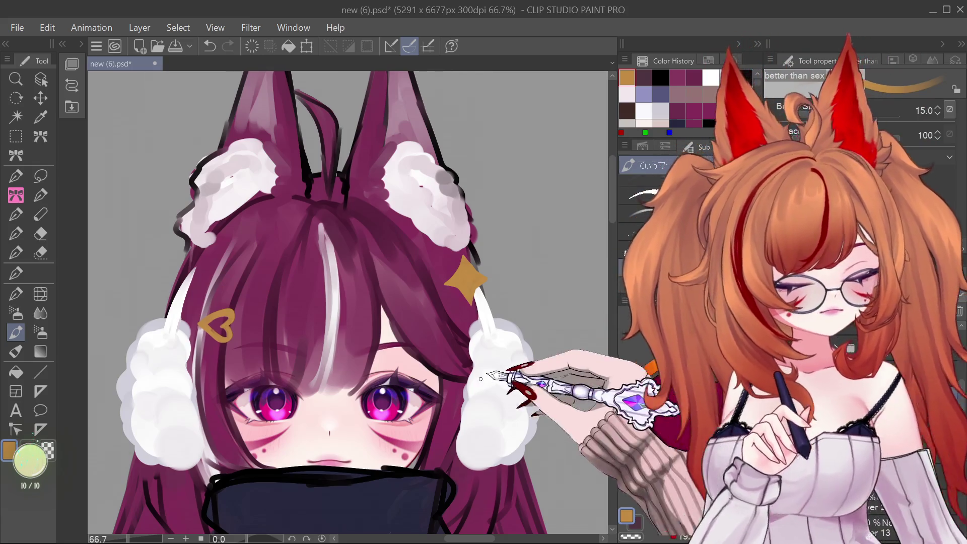
pyautogui.hotkey('ctrl', '-')
pyautogui.hotkey('ctrl', '-')
pyautogui.hotkey('ctrl', '-')
# - Pick lavender and paint the left bow loop beside the gold star, covering the white streak
pyautogui.keyDown('alt'); pyautogui.click(452, 345); pyautogui.keyUp('alt')
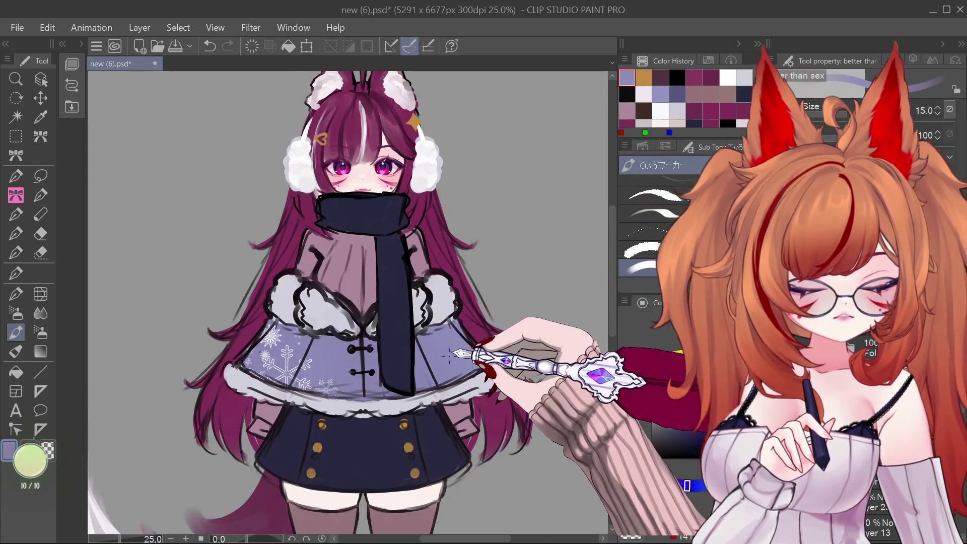
pyautogui.hotkey('ctrl', '-')
pyautogui.scroll(4, 431, 258)
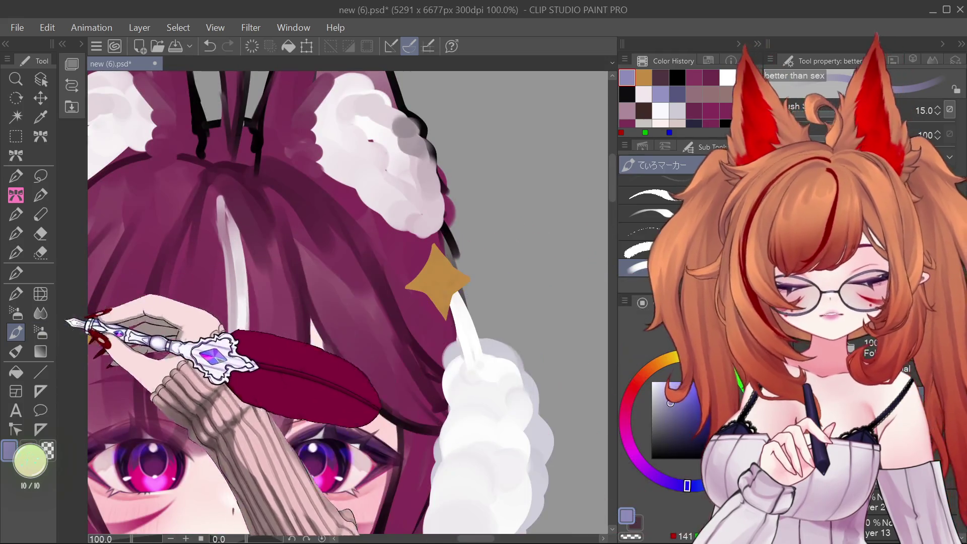
pyautogui.moveTo(421, 258)
pyautogui.mouseDown()
pyautogui.moveTo(352, 241)
pyautogui.moveTo(336, 302)
pyautogui.moveTo(378, 370)
pyautogui.mouseUp()
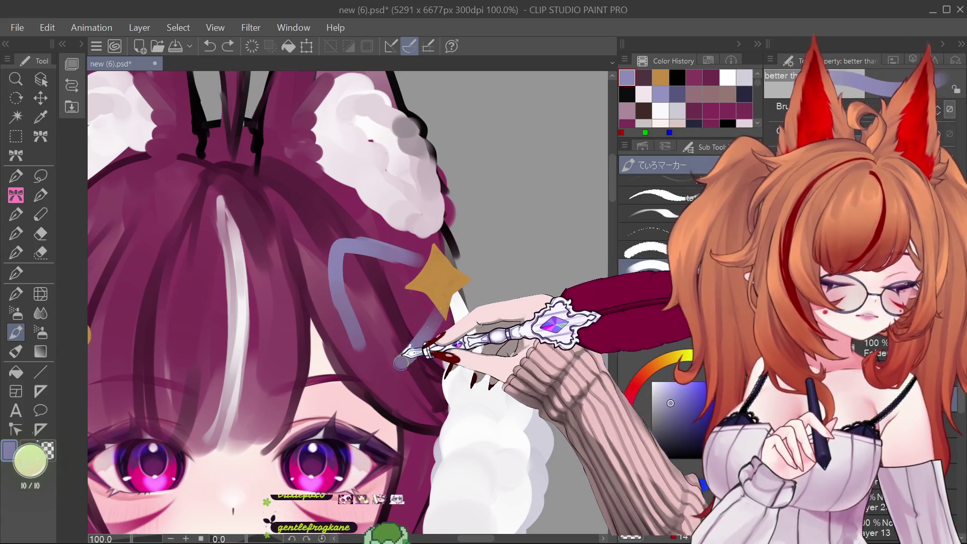
pyautogui.moveTo(351, 271)
pyautogui.mouseDown()
pyautogui.moveTo(393, 353)
pyautogui.moveTo(373, 272)
pyautogui.moveTo(416, 301)
pyautogui.mouseUp()
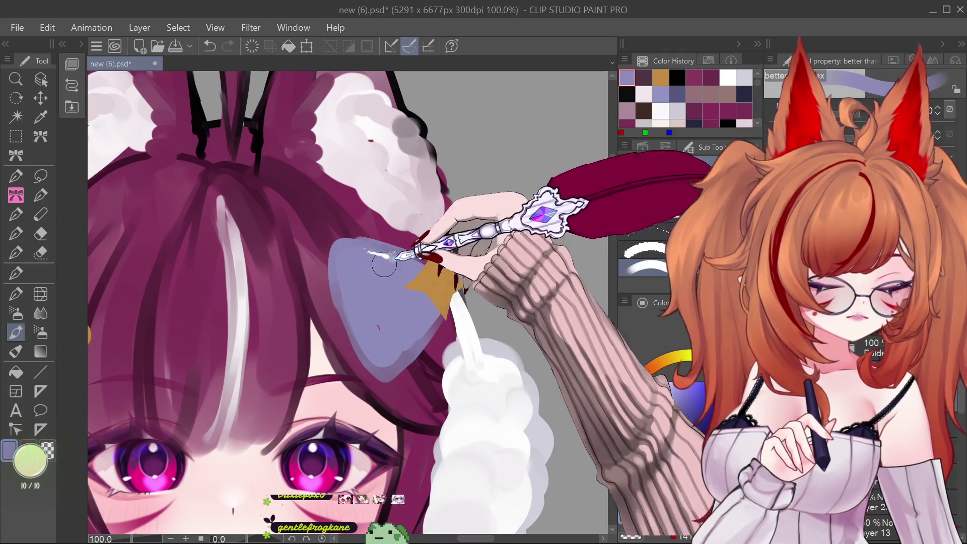
pyautogui.moveTo(351, 304)
pyautogui.mouseDown()
pyautogui.moveTo(342, 277)
pyautogui.moveTo(350, 322)
pyautogui.moveTo(395, 365)
pyautogui.mouseUp()
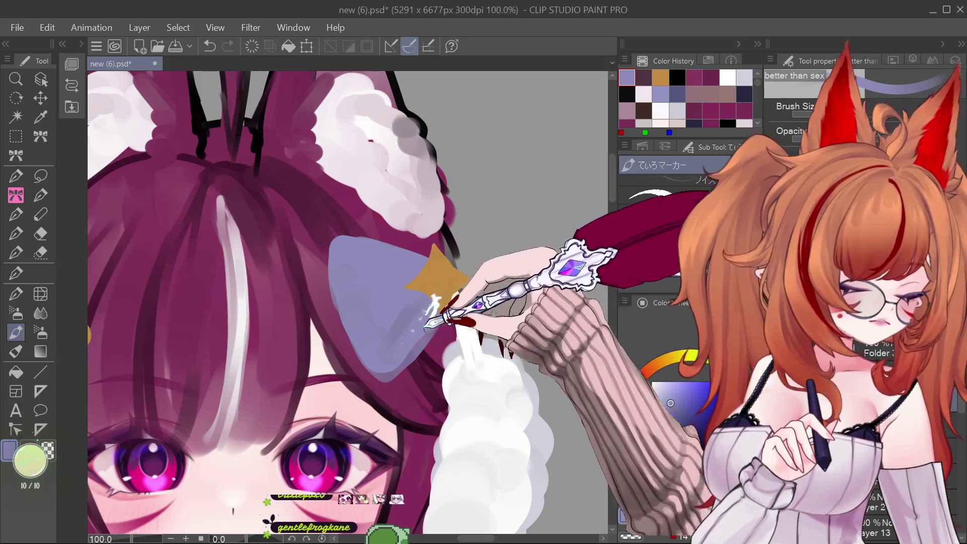
# - Paint the matching right bow loop on the other side of the star
pyautogui.moveTo(465, 257)
pyautogui.mouseDown()
pyautogui.moveTo(469, 235)
pyautogui.moveTo(515, 270)
pyautogui.mouseUp()
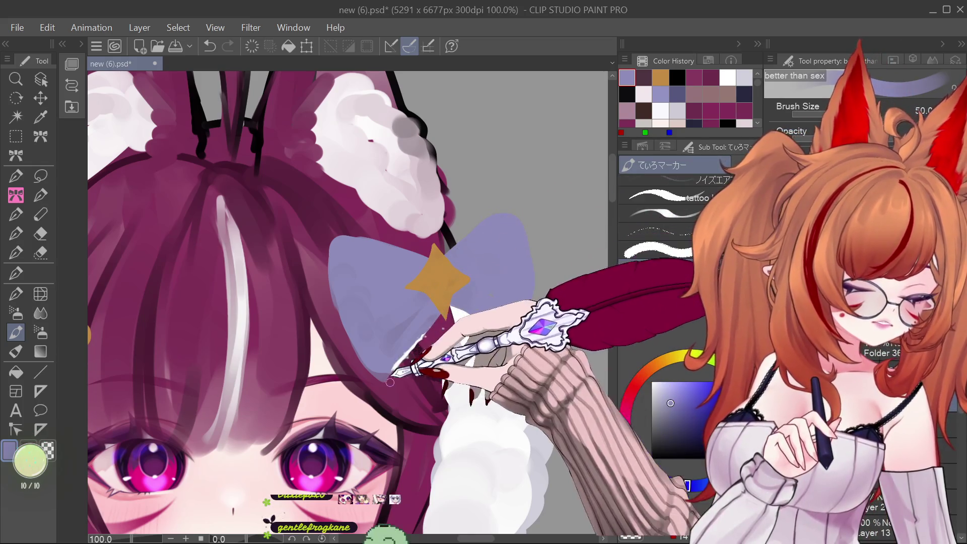
pyautogui.scroll(-3, 444, 291)
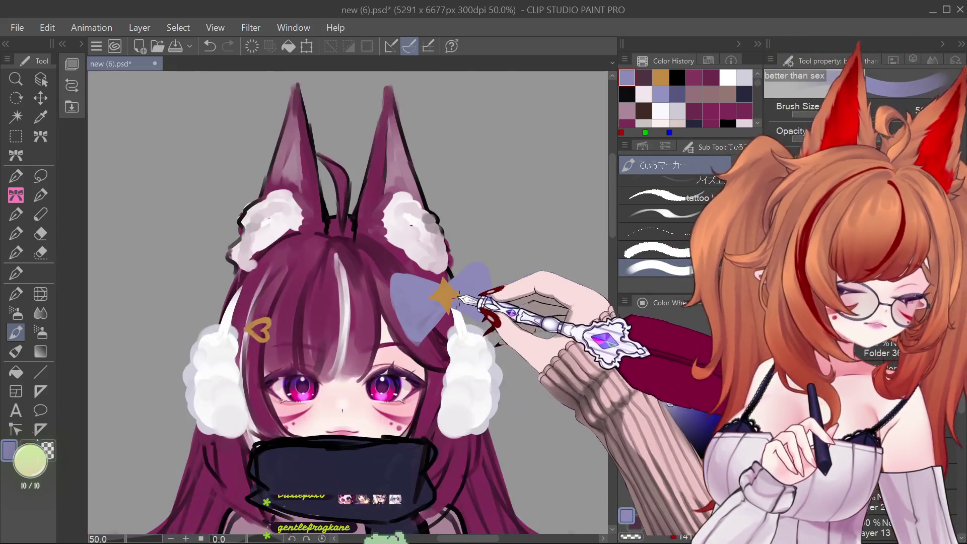
pyautogui.scroll(1, 473, 292)
pyautogui.scroll(1, 477, 293)
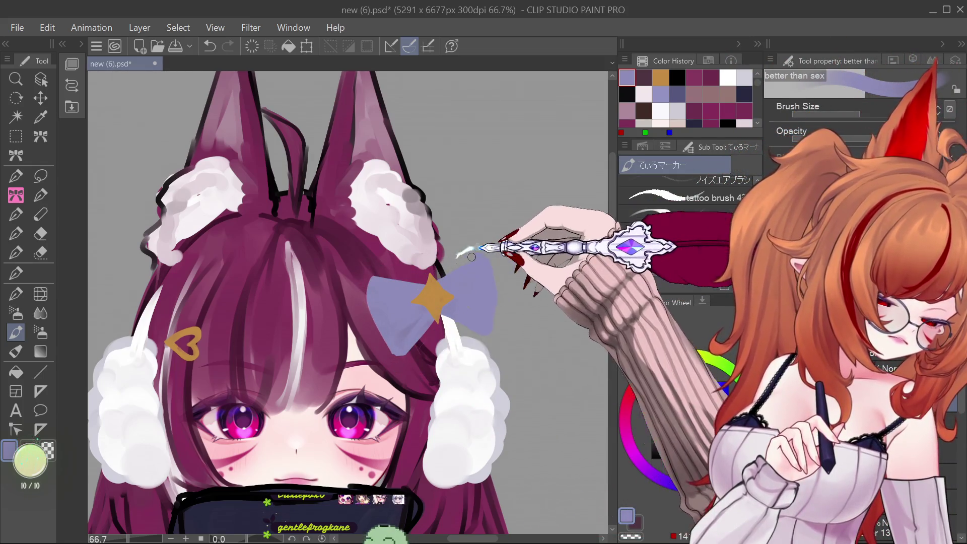
# - Repaint the bow's lower right edge and paint a ribbon tail hanging from the bow
pyautogui.hotkey('ctrl', 'z')
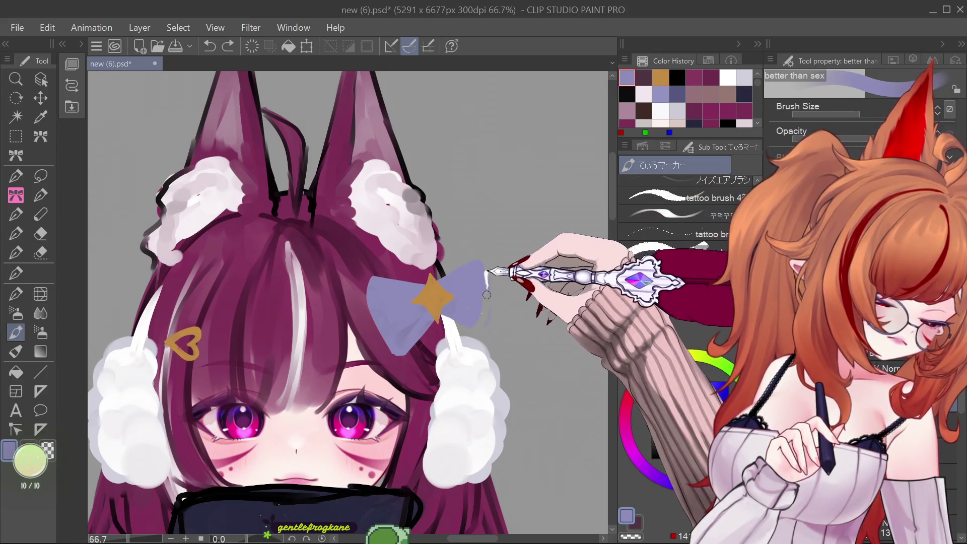
pyautogui.moveTo(486, 295); pyautogui.dragTo(488, 331)
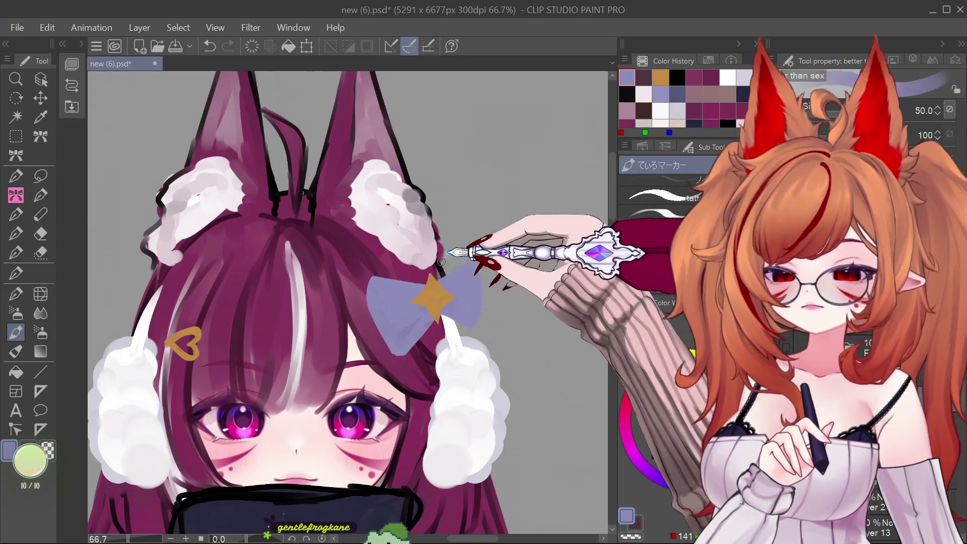
pyautogui.scroll(-3, 443, 242)
pyautogui.scroll(3, 451, 314)
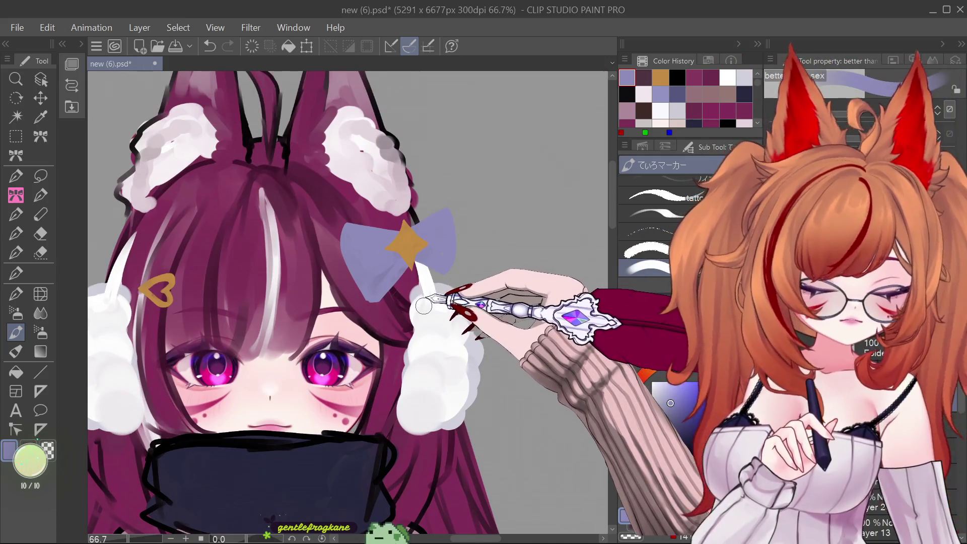
pyautogui.moveTo(407, 262); pyautogui.dragTo(403, 370)
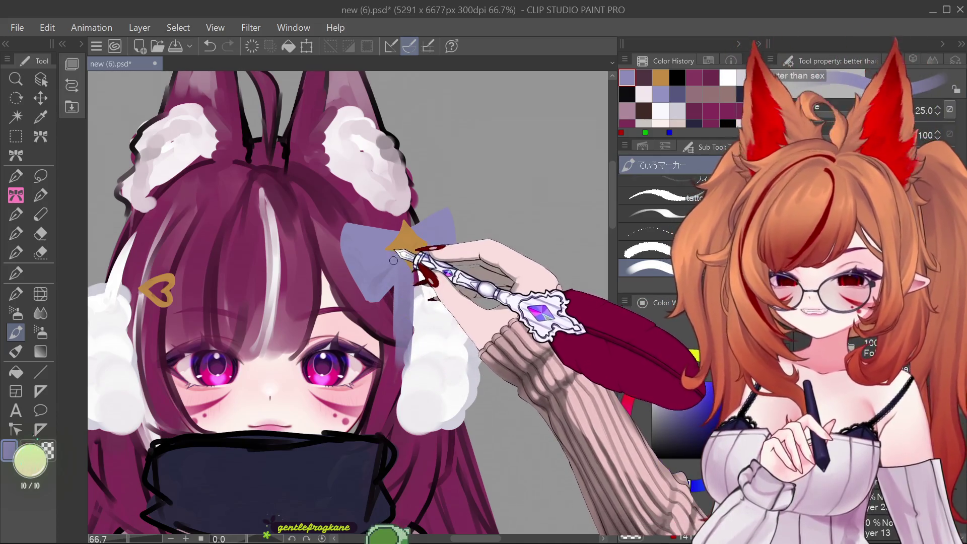
# - Make the ribbon tail narrower and longer, cut its end diagonally, and cover its white streak
pyautogui.moveTo(394, 398); pyautogui.dragTo(401, 278)
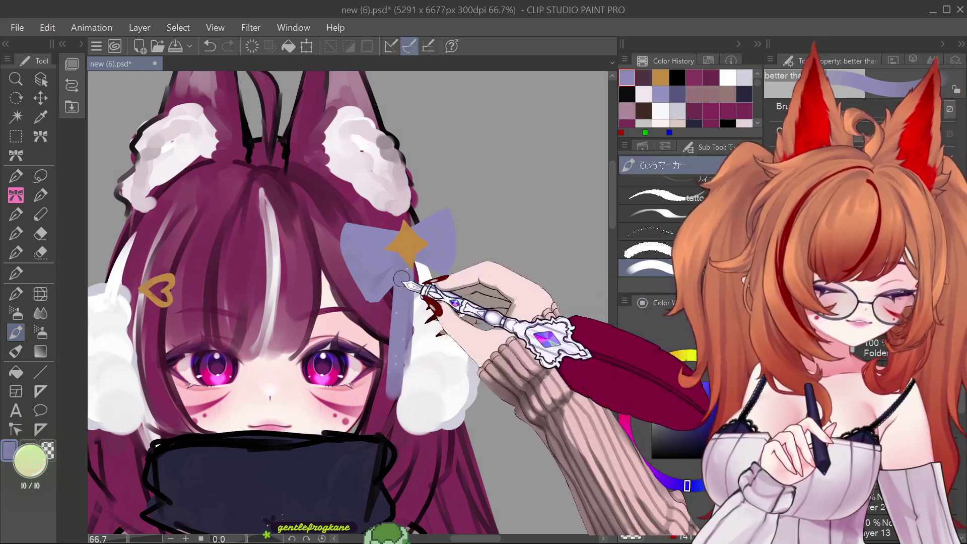
pyautogui.hotkey('ctrl', 'z')
pyautogui.hotkey('ctrl', 'z')
pyautogui.hotkey('ctrl', 'y')
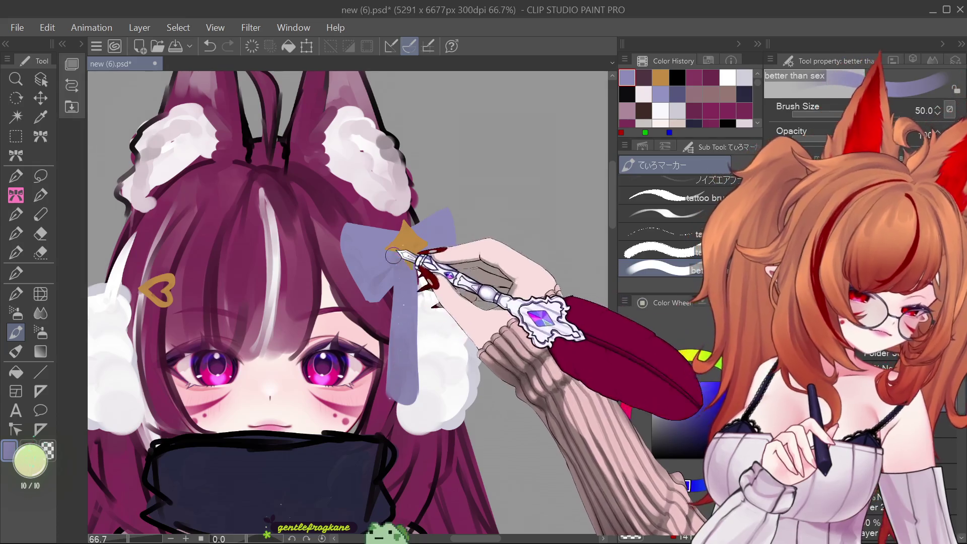
pyautogui.moveTo(382, 361); pyautogui.dragTo(437, 428)
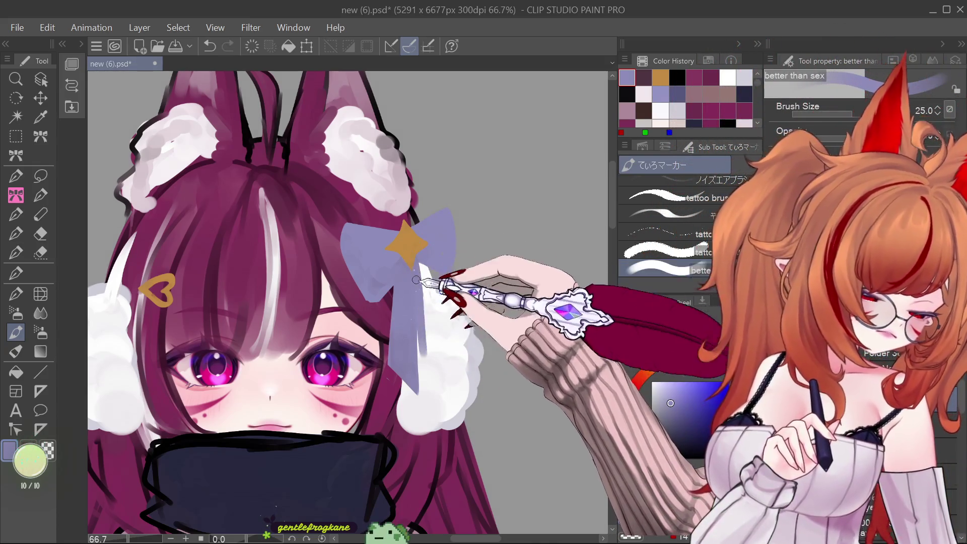
pyautogui.press(']')
pyautogui.moveTo(418, 313); pyautogui.dragTo(423, 391)
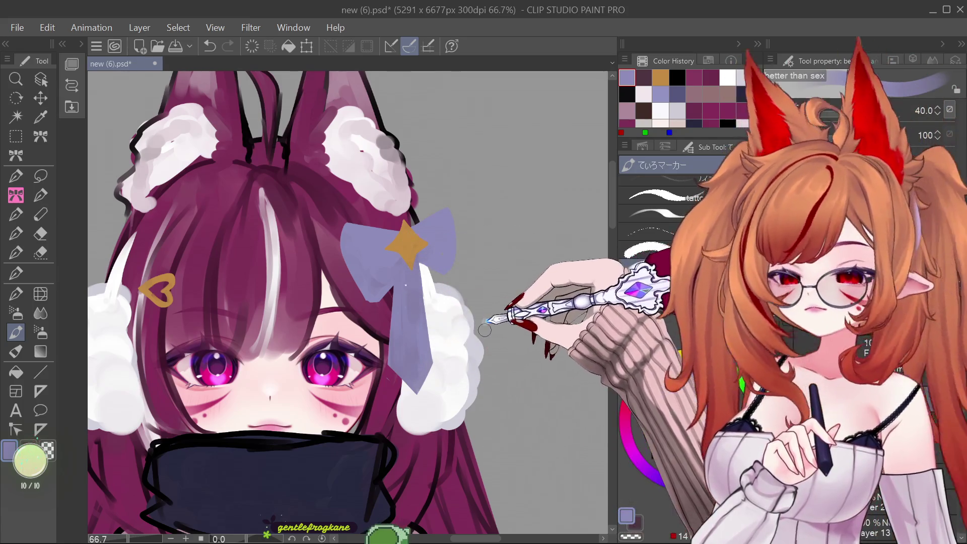
pyautogui.click(41, 294)
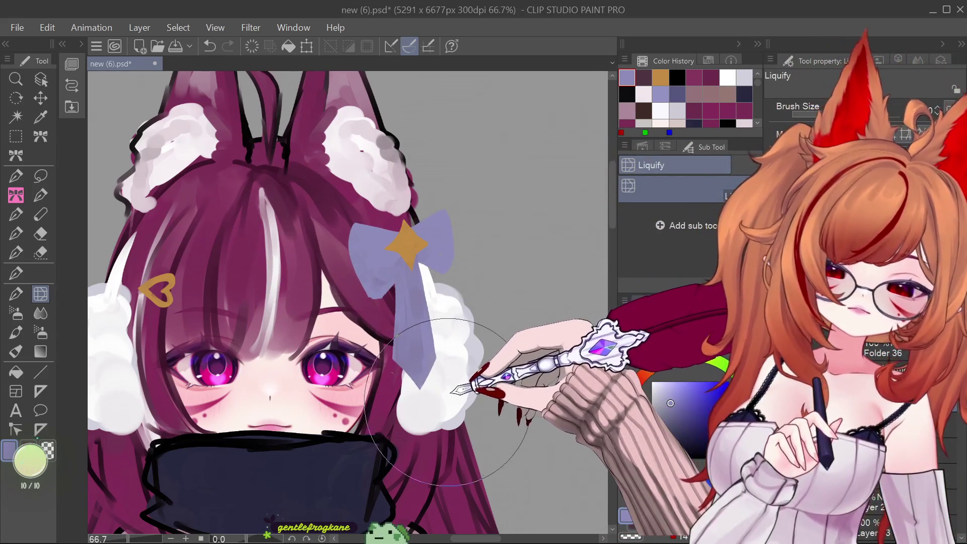
# - Lasso the bow and star and transform them slightly downward
pyautogui.scroll(-2, 457, 325)
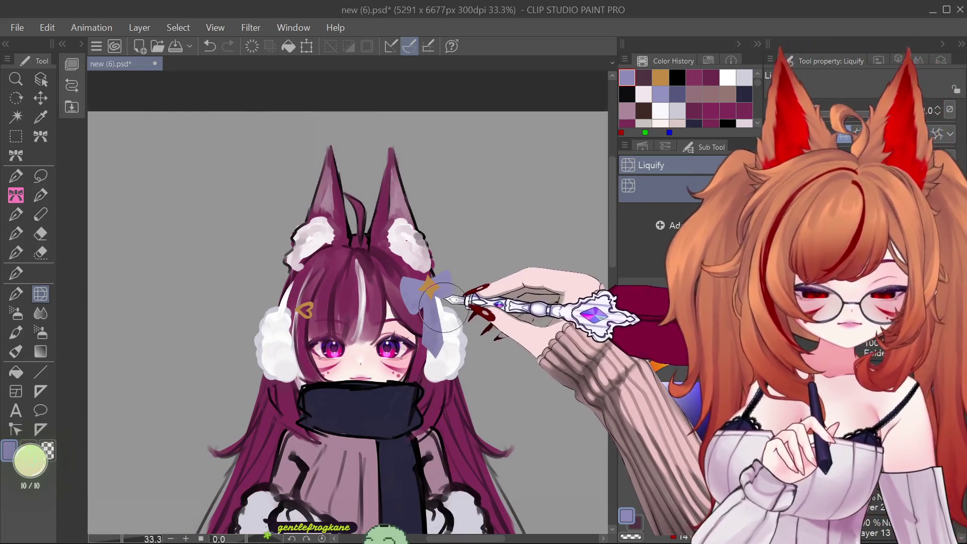
pyautogui.click(40, 176)
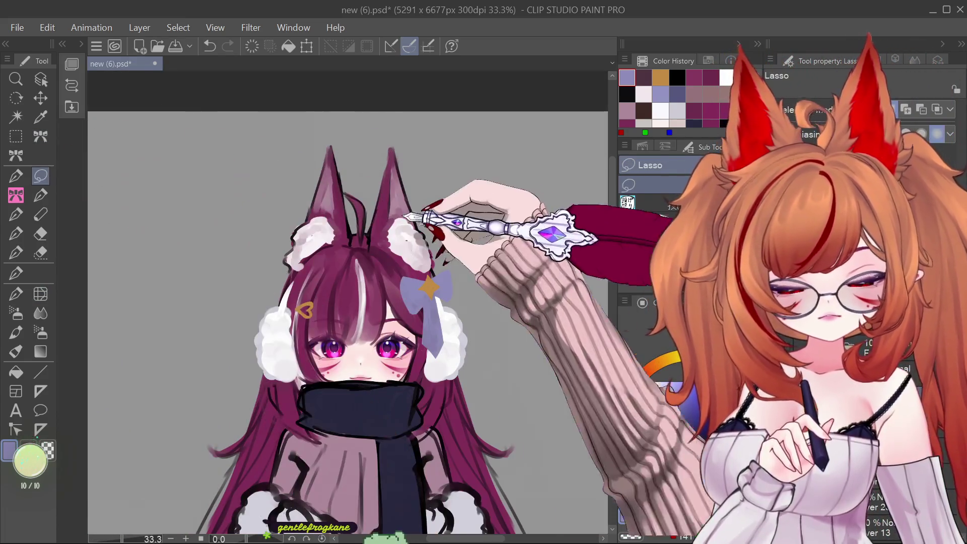
pyautogui.moveTo(438, 233); pyautogui.dragTo(437, 235)
pyautogui.hotkey('ctrl', 't')
pyautogui.moveTo(456, 334); pyautogui.dragTo(460, 346)
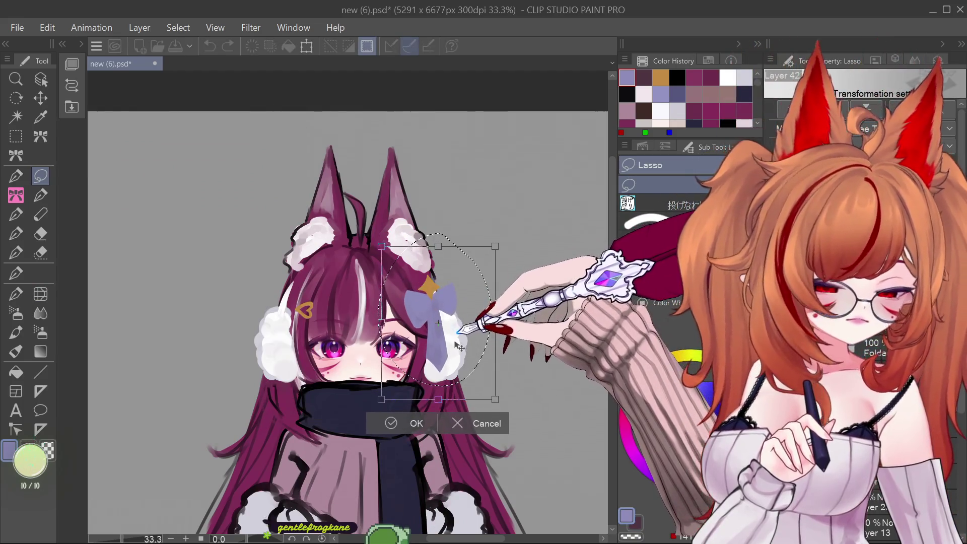
pyautogui.press('Return')
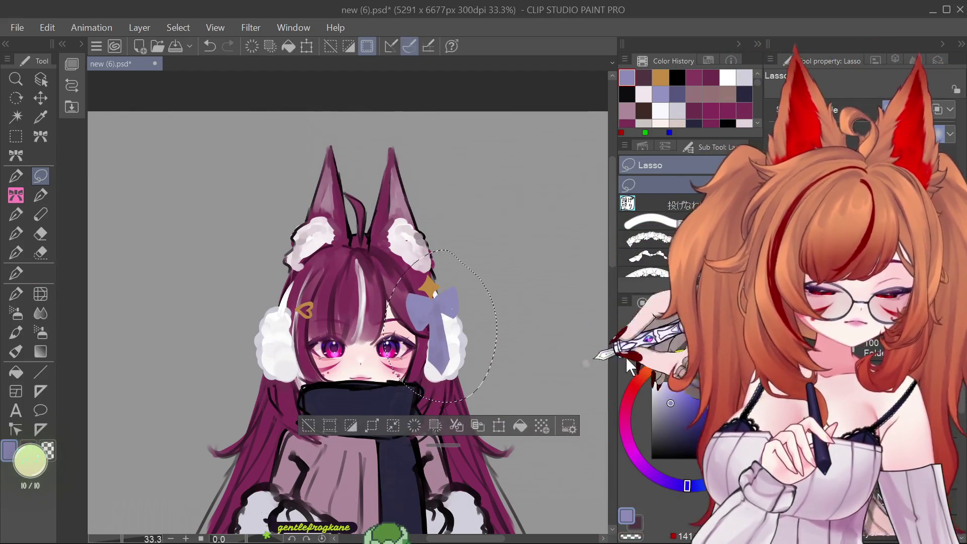
# - Nudge the bow a little lower again, confirm the position, and deselect
pyautogui.hotkey('ctrl', 't')
pyautogui.moveTo(466, 320); pyautogui.dragTo(466, 336)
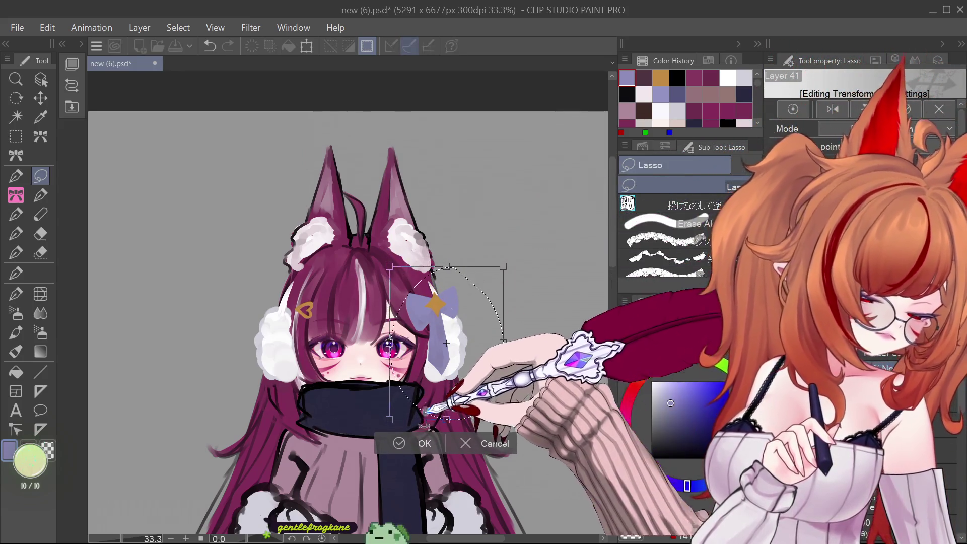
pyautogui.click(417, 442)
pyautogui.hotkey('ctrl', 'd')
pyautogui.scroll(-4, 413, 241)
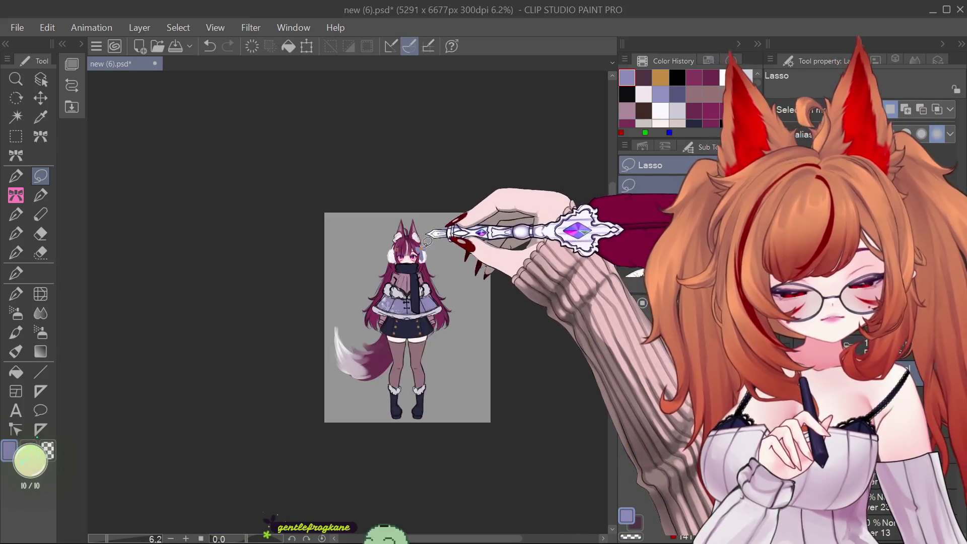
pyautogui.scroll(4, 423, 237)
pyautogui.scroll(3, 428, 280)
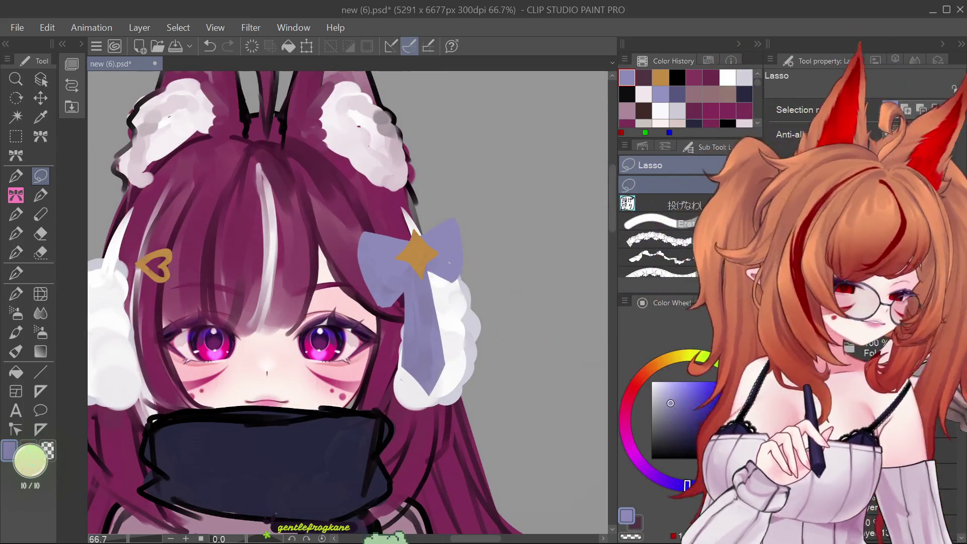
# - Draw a dark outline stroke along the bow's edge, discarding the ribbon-tail line
pyautogui.click(16, 332)
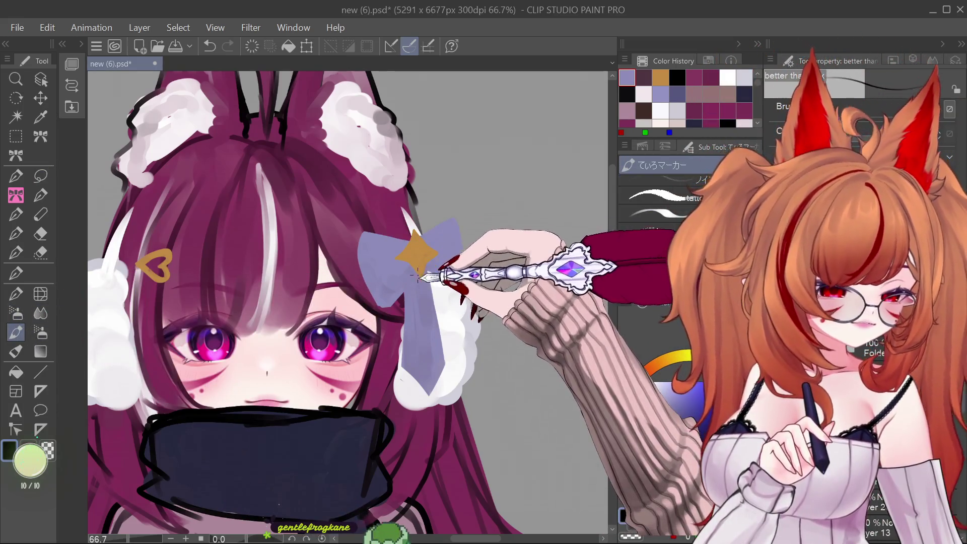
pyautogui.moveTo(420, 276); pyautogui.dragTo(431, 303)
pyautogui.moveTo(427, 348)
pyautogui.mouseDown()
pyautogui.moveTo(432, 315)
pyautogui.moveTo(421, 277)
pyautogui.moveTo(436, 328)
pyautogui.moveTo(421, 281)
pyautogui.moveTo(429, 388)
pyautogui.mouseUp()
pyautogui.hotkey('ctrl', 'z')
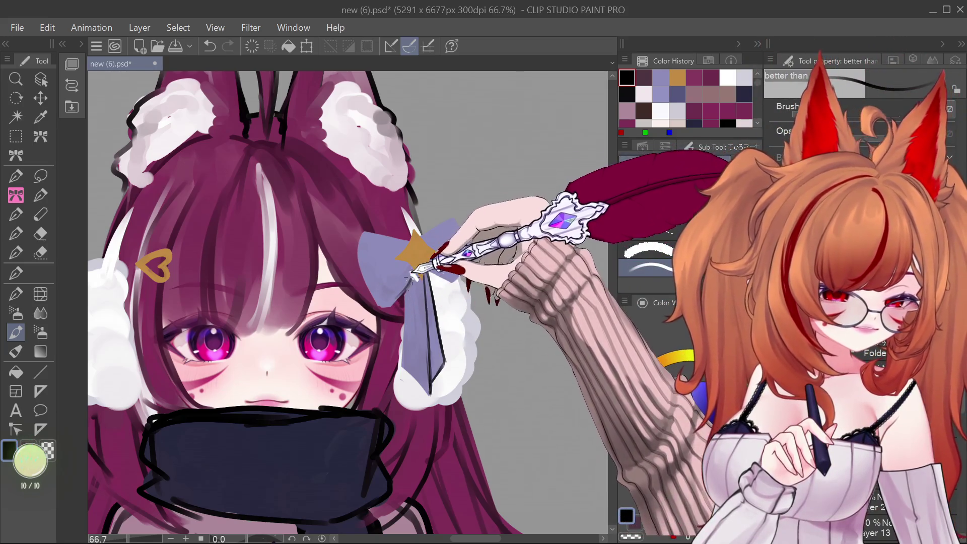
# - Add white highlights to the bow and outline its right lobe with a larger brush
pyautogui.moveTo(401, 302)
pyautogui.mouseDown()
pyautogui.moveTo(417, 269)
pyautogui.moveTo(408, 303)
pyautogui.moveTo(429, 398)
pyautogui.mouseUp()
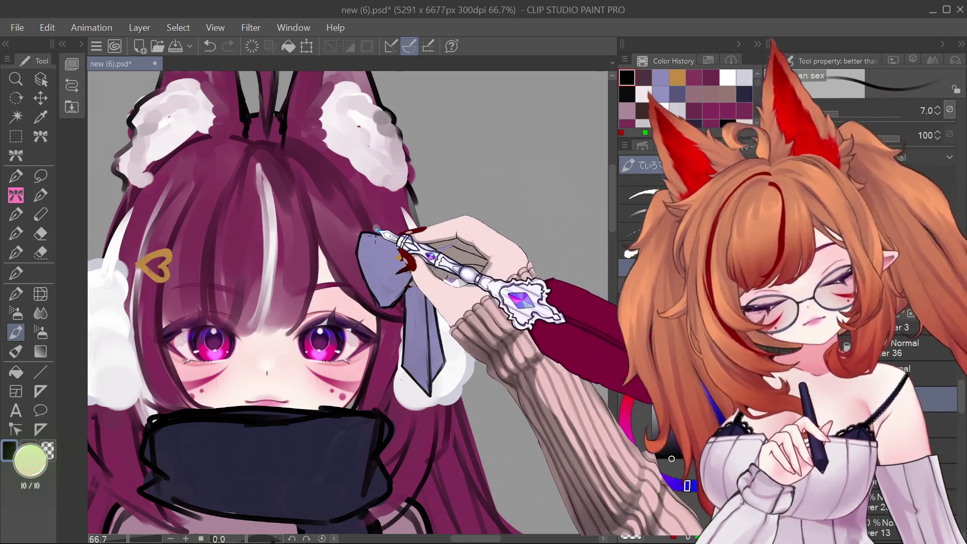
pyautogui.press(']')
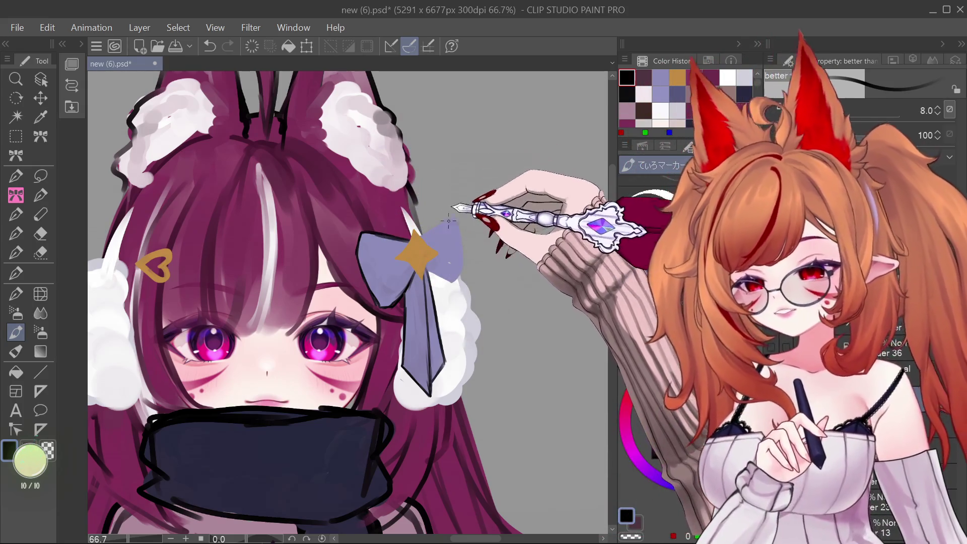
pyautogui.moveTo(428, 243)
pyautogui.mouseDown()
pyautogui.moveTo(455, 220)
pyautogui.moveTo(461, 249)
pyautogui.mouseUp()
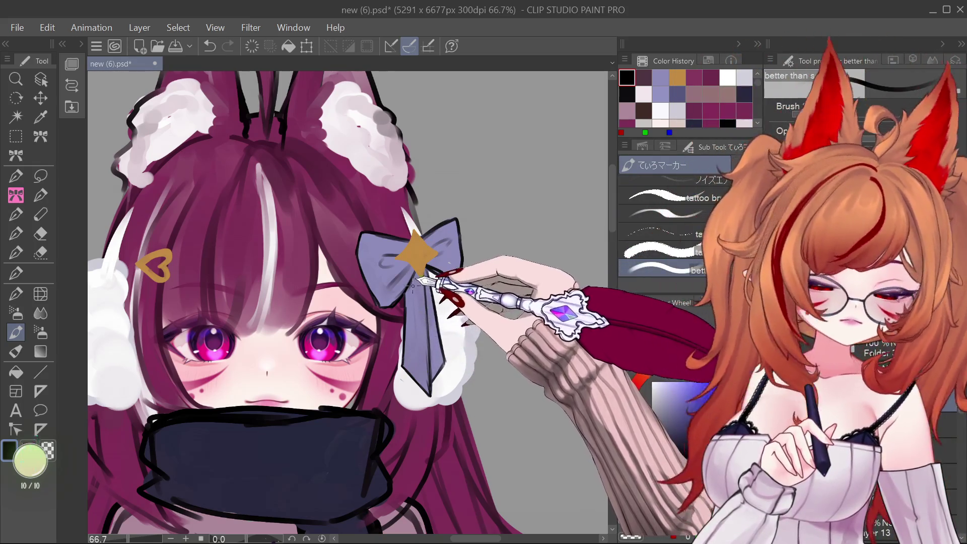
pyautogui.scroll(-2, 412, 285)
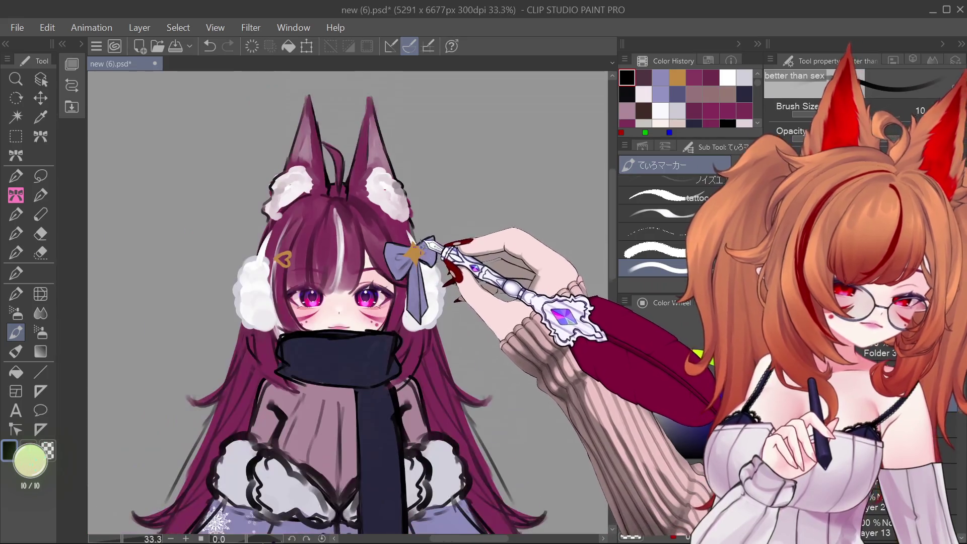
pyautogui.scroll(-4, 423, 247)
pyautogui.scroll(8, 423, 247)
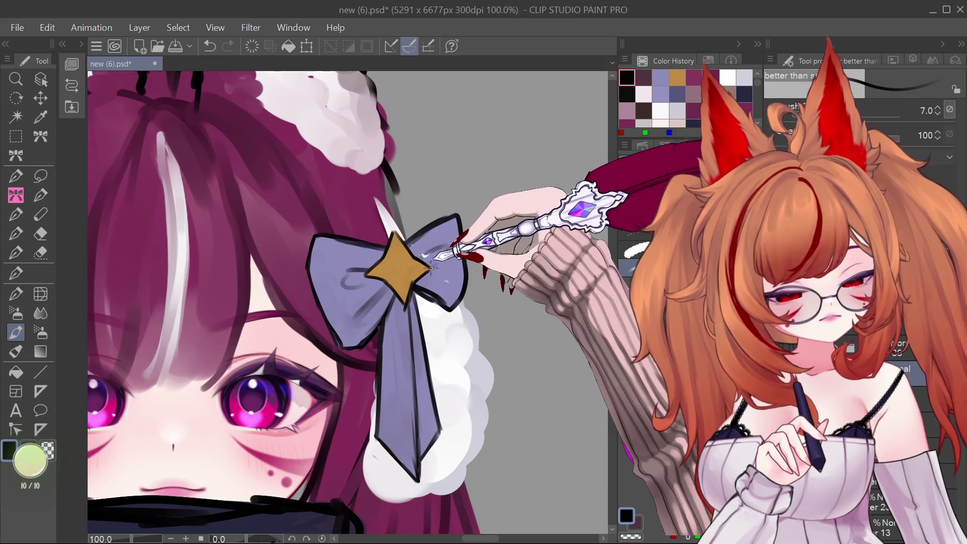
pyautogui.hotkey('ctrl', '0')
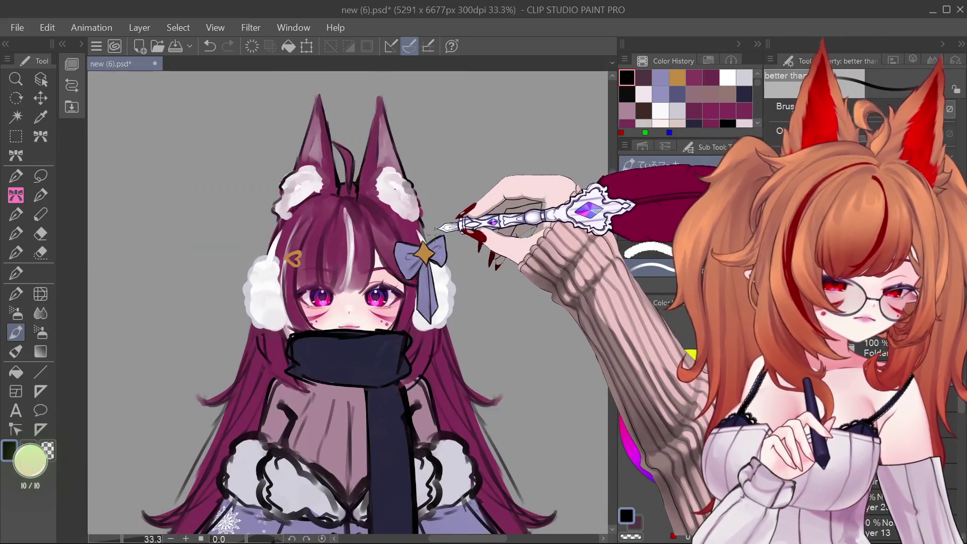
# - Zoom to the forehead and trace a dark line around the gold heart hair clip
pyautogui.hotkey('ctrl', 'alt', '0')
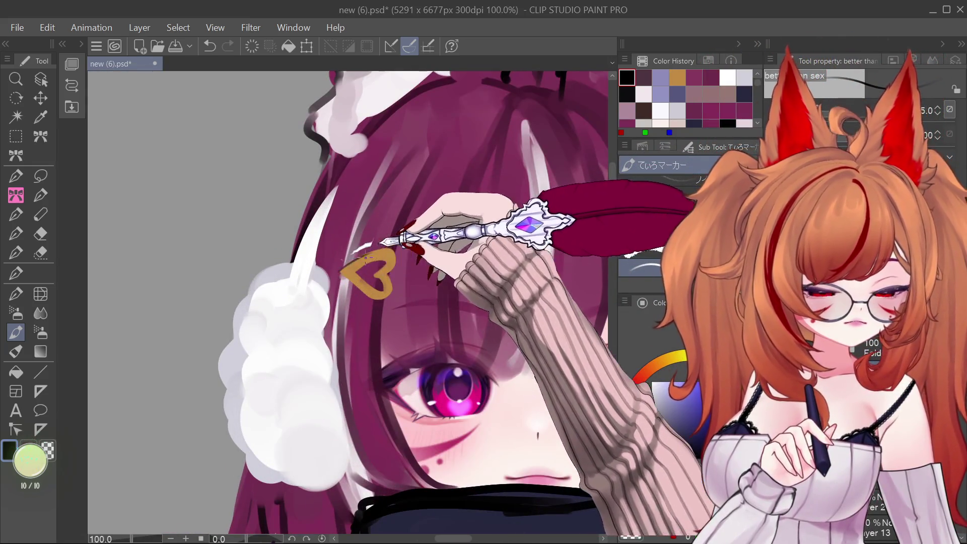
pyautogui.moveTo(392, 253)
pyautogui.mouseDown()
pyautogui.moveTo(352, 249)
pyautogui.moveTo(340, 267)
pyautogui.moveTo(386, 298)
pyautogui.mouseUp()
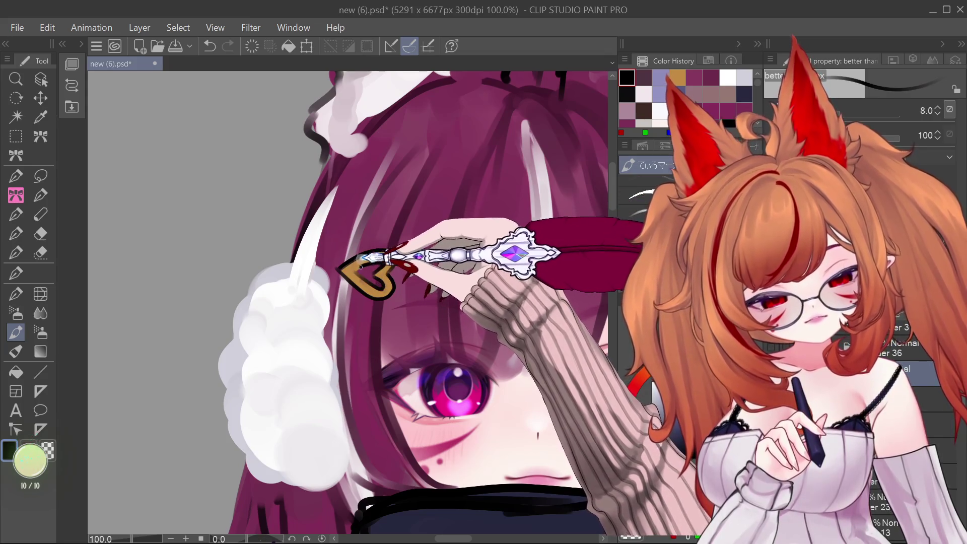
pyautogui.hotkey('ctrl', '0')
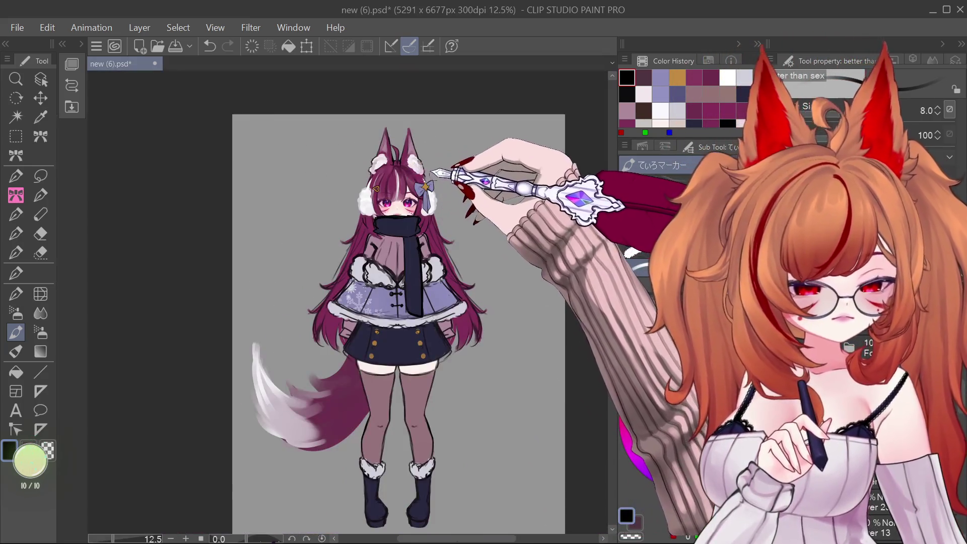
# - Zoom out and review the whole character on the canvas
pyautogui.scroll(1, 439, 198)
pyautogui.scroll(-1, 453, 227)
pyautogui.scroll(1, 461, 282)
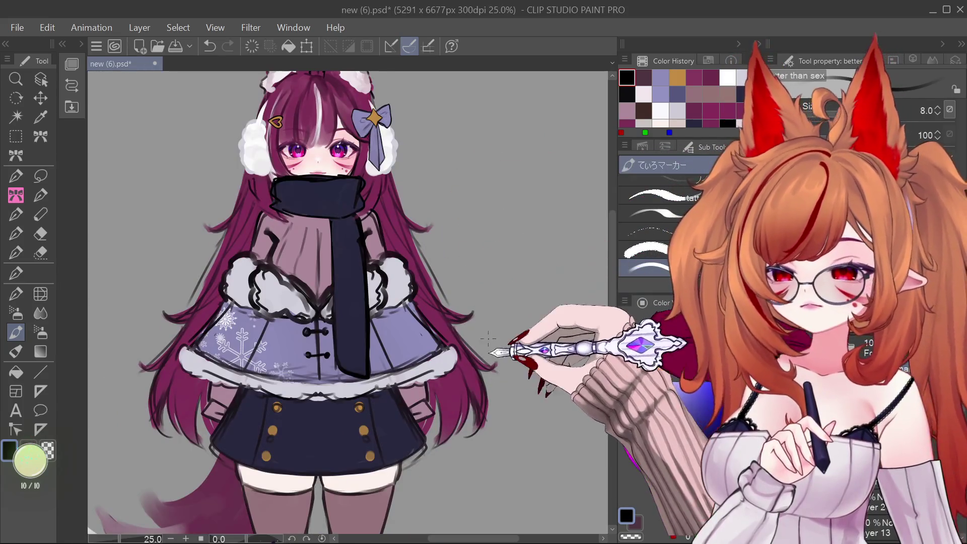
pyautogui.scroll(-1, 513, 329)
pyautogui.scroll(2, 419, 259)
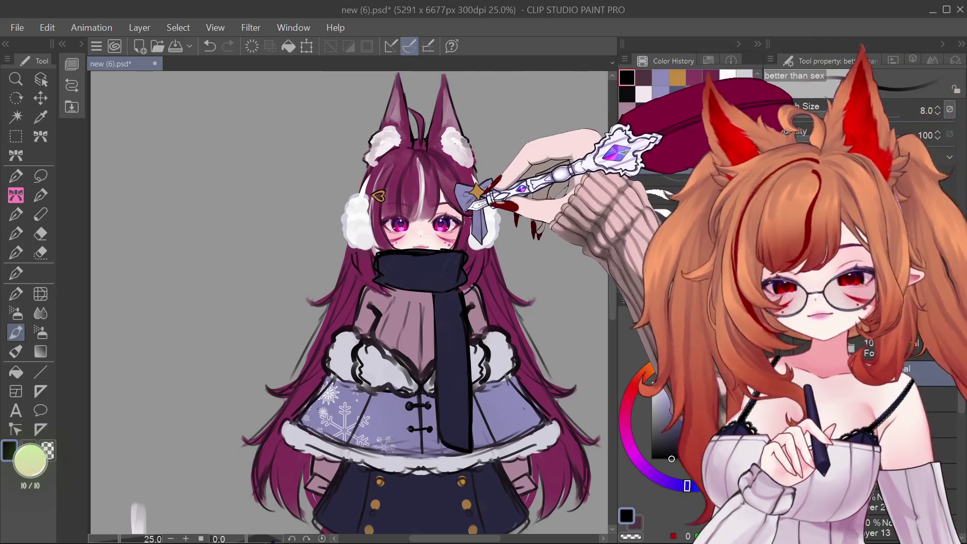
pyautogui.scroll(-5, 474, 212)
pyautogui.scroll(6, 433, 212)
pyautogui.scroll(-2, 425, 200)
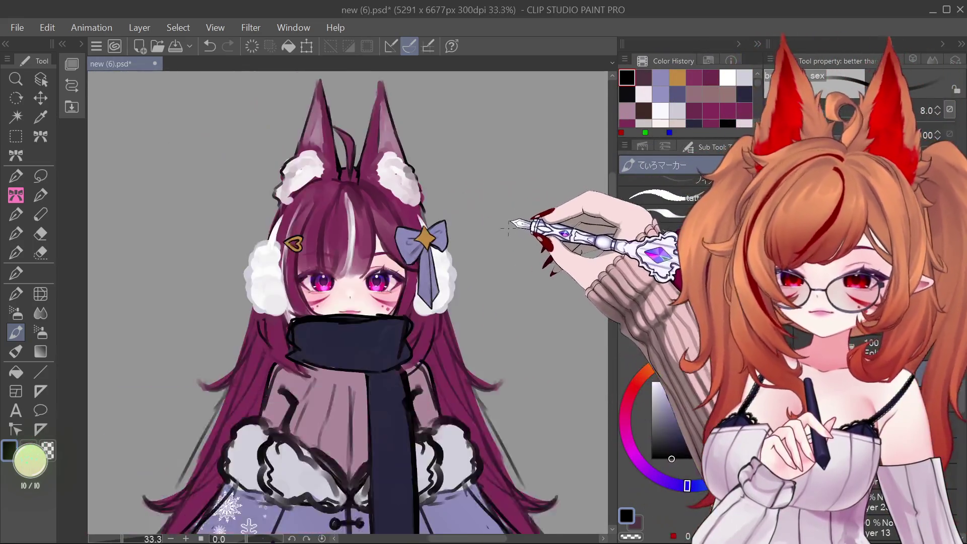
pyautogui.scroll(4, 418, 202)
pyautogui.scroll(-4, 408, 284)
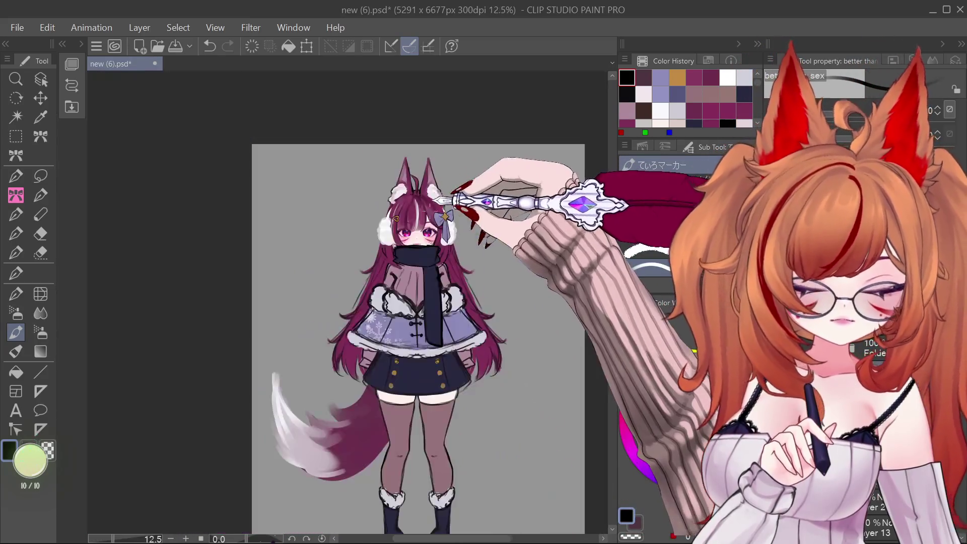
pyautogui.scroll(3, 428, 216)
pyautogui.scroll(-1, 424, 218)
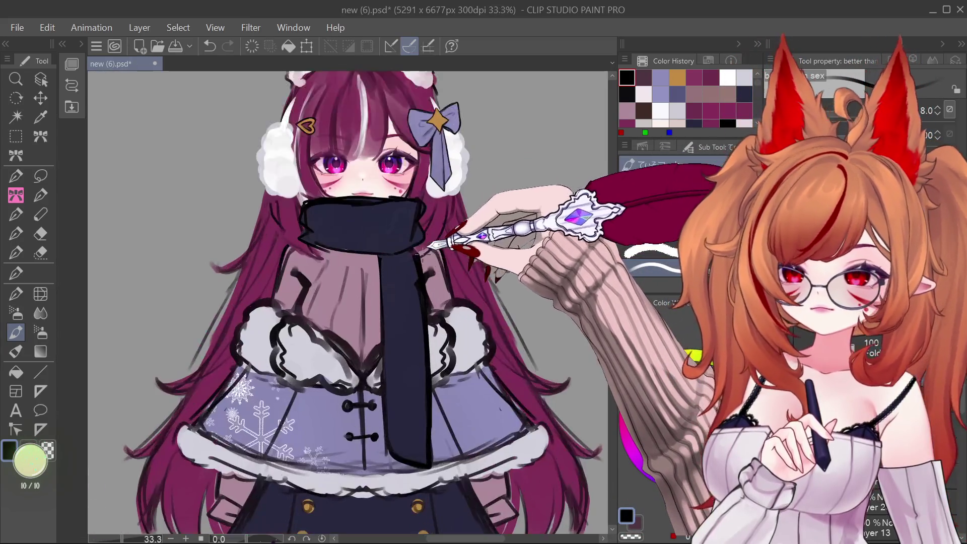
pyautogui.scroll(2, 418, 352)
pyautogui.scroll(1, 413, 429)
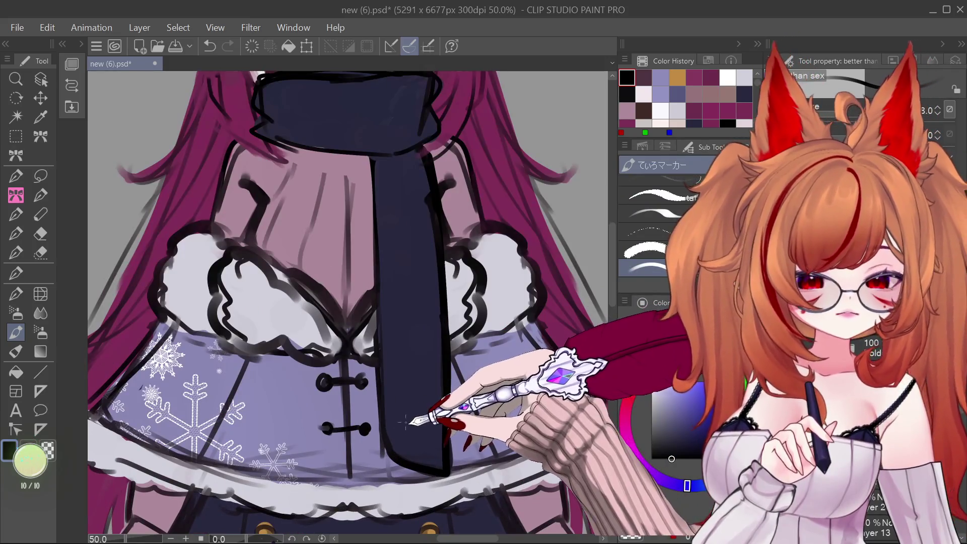
pyautogui.scroll(-1, 418, 444)
pyautogui.scroll(1, 426, 447)
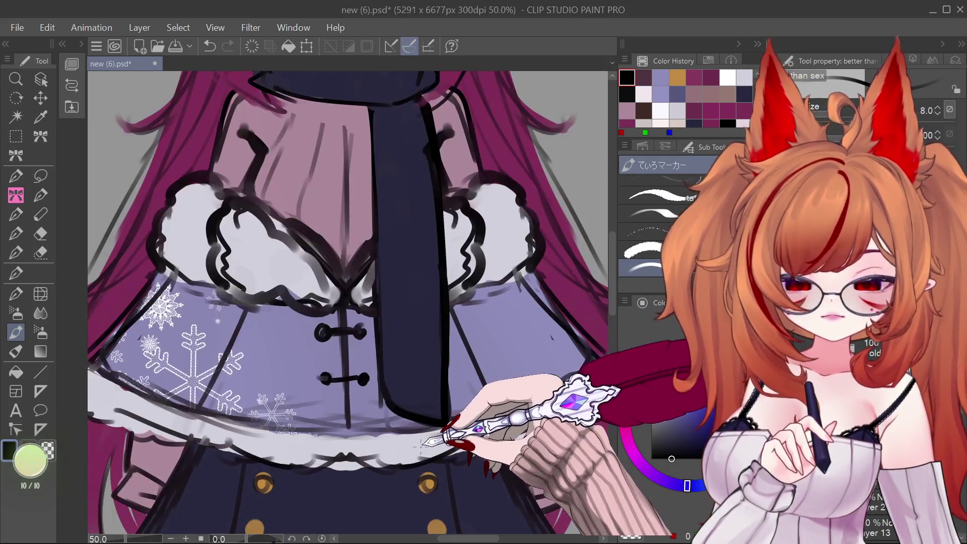
pyautogui.click(41, 81)
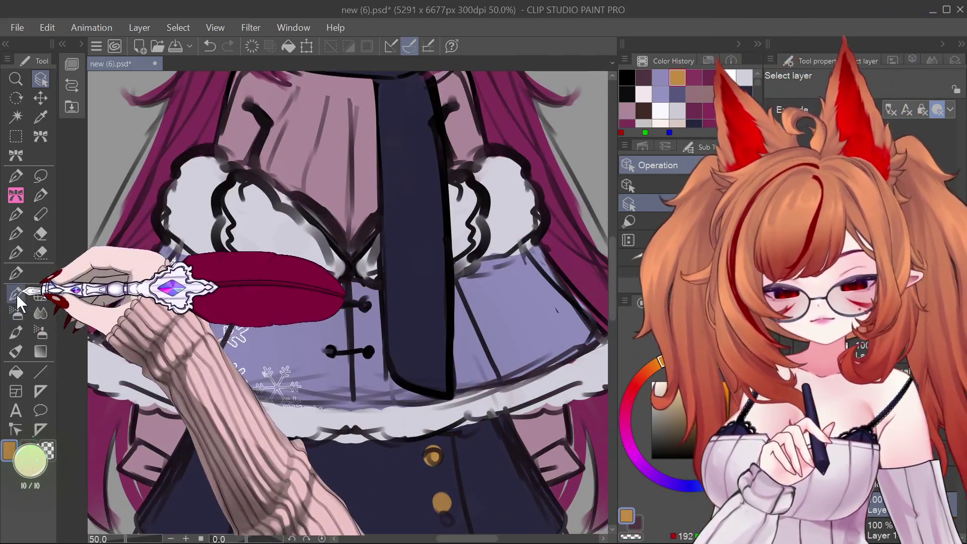
# - At brush size 150, dab a gold bell at the capelet hem and draw its black slit
pyautogui.click(15, 333)
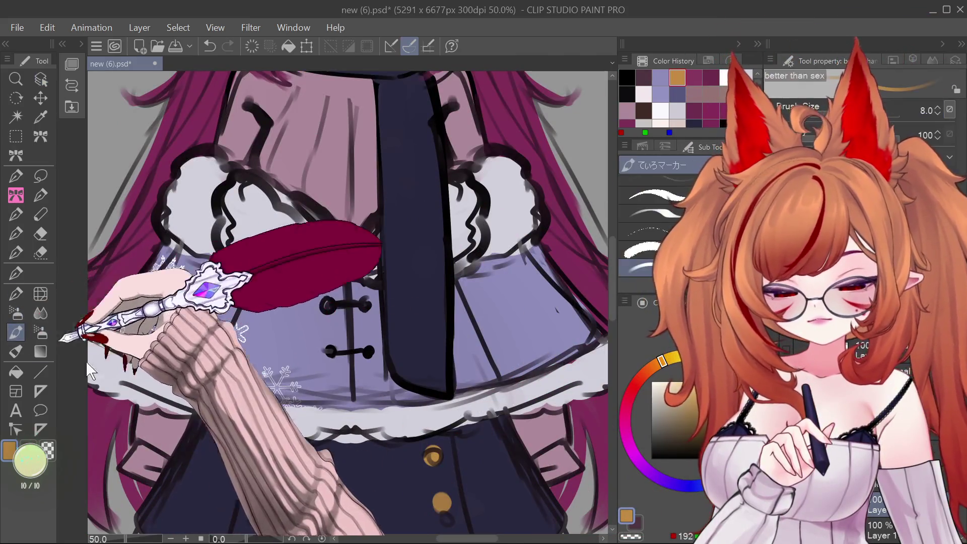
pyautogui.press(']')
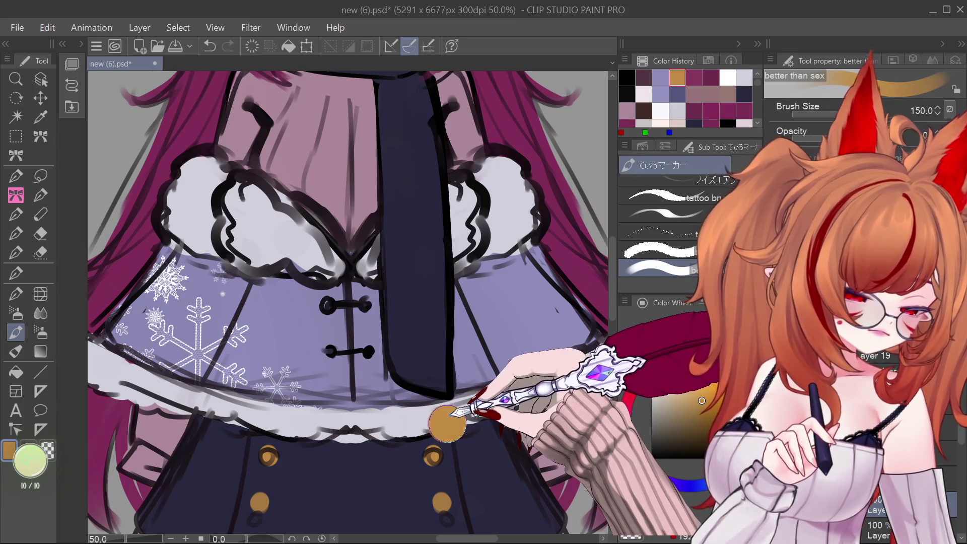
pyautogui.click(447, 423)
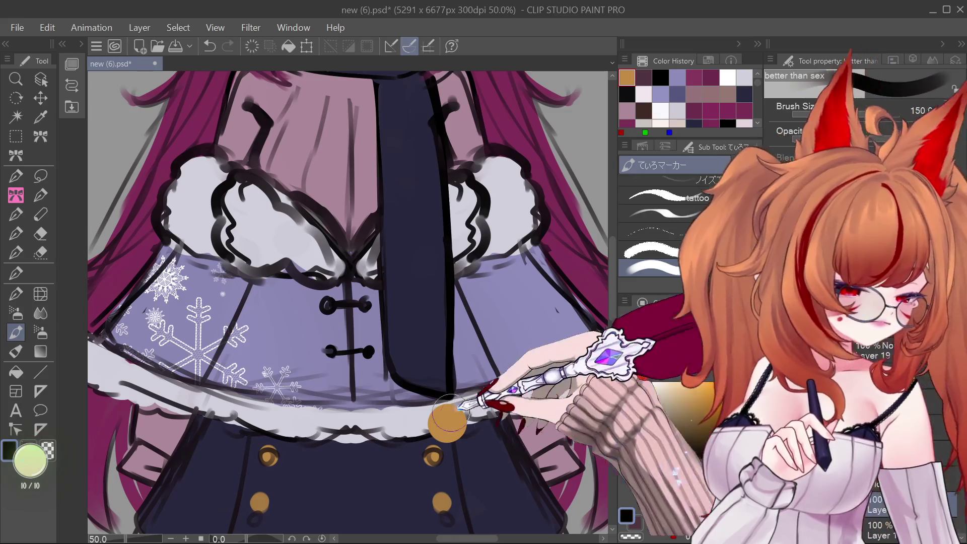
pyautogui.click(439, 424)
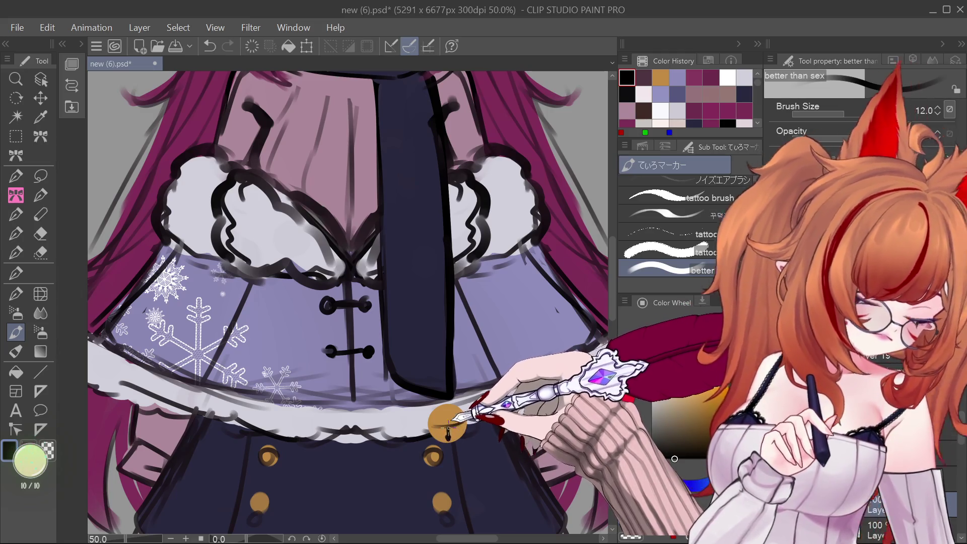
pyautogui.moveTo(437, 423); pyautogui.dragTo(459, 423)
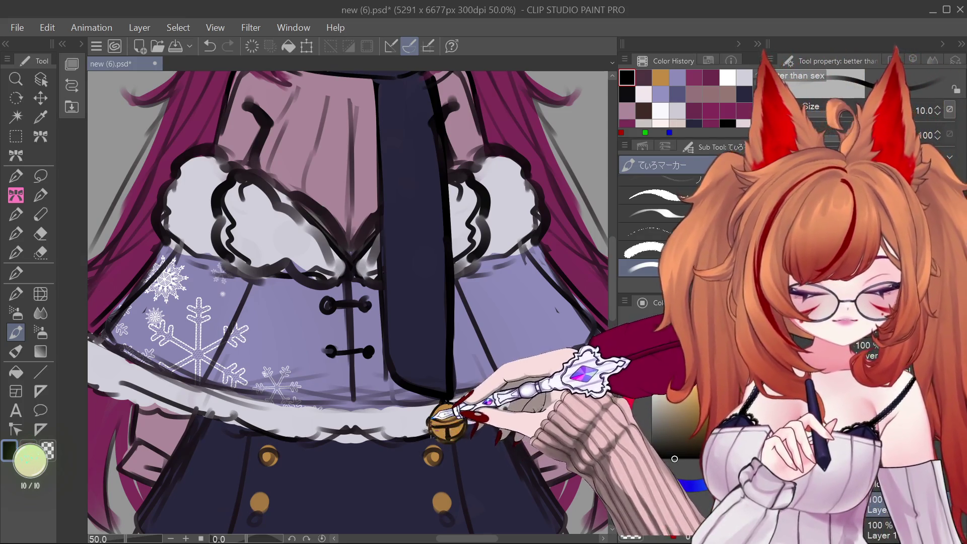
pyautogui.scroll(-5, 450, 437)
pyautogui.scroll(4, 476, 405)
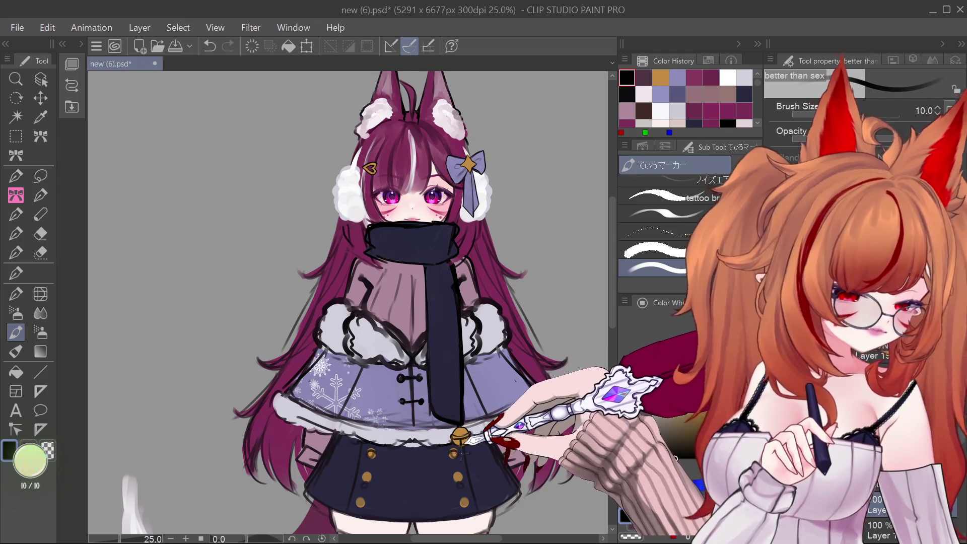
pyautogui.scroll(4, 456, 440)
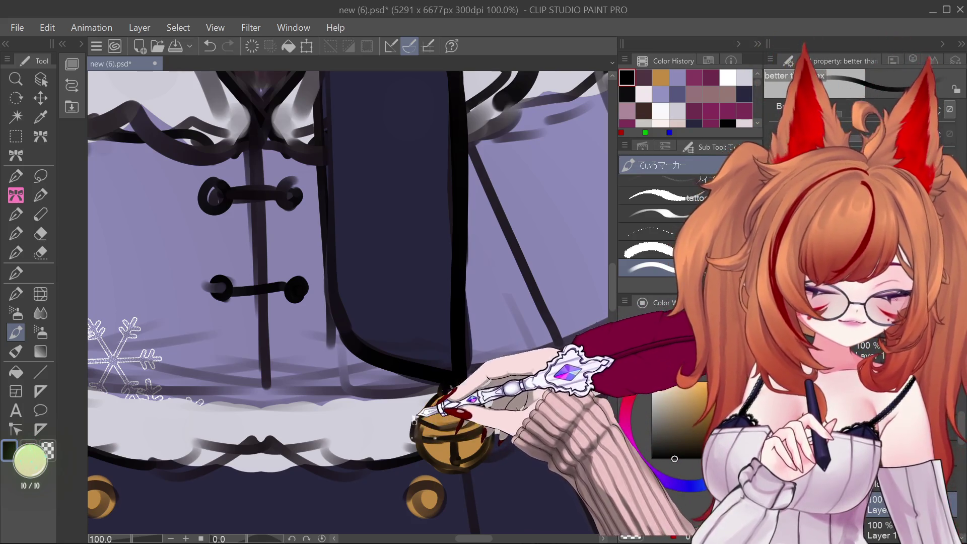
# - Sample the dark scarf colour and paint the left scarf end over the hair
pyautogui.keyDown('alt'); pyautogui.click(477, 415); pyautogui.keyUp('alt')
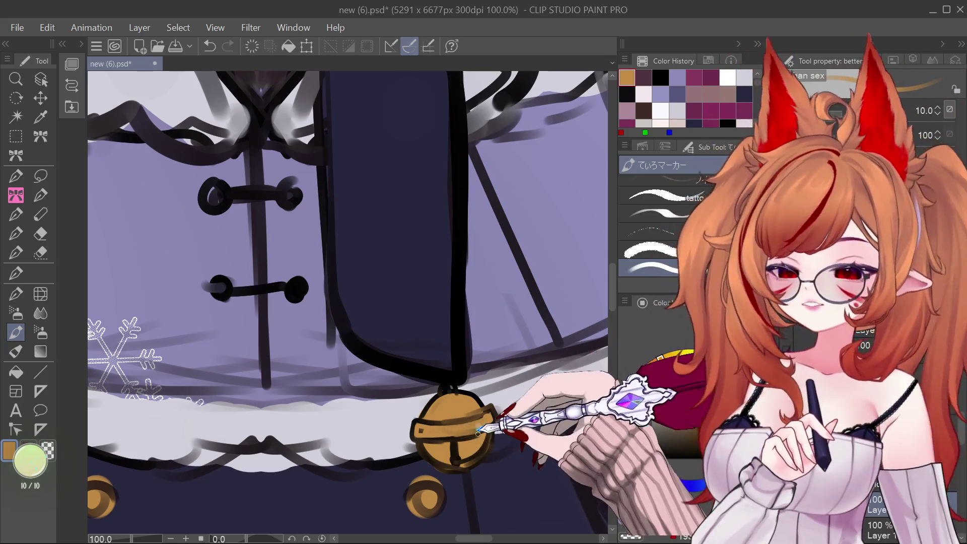
pyautogui.scroll(-8, 478, 432)
pyautogui.scroll(3, 485, 366)
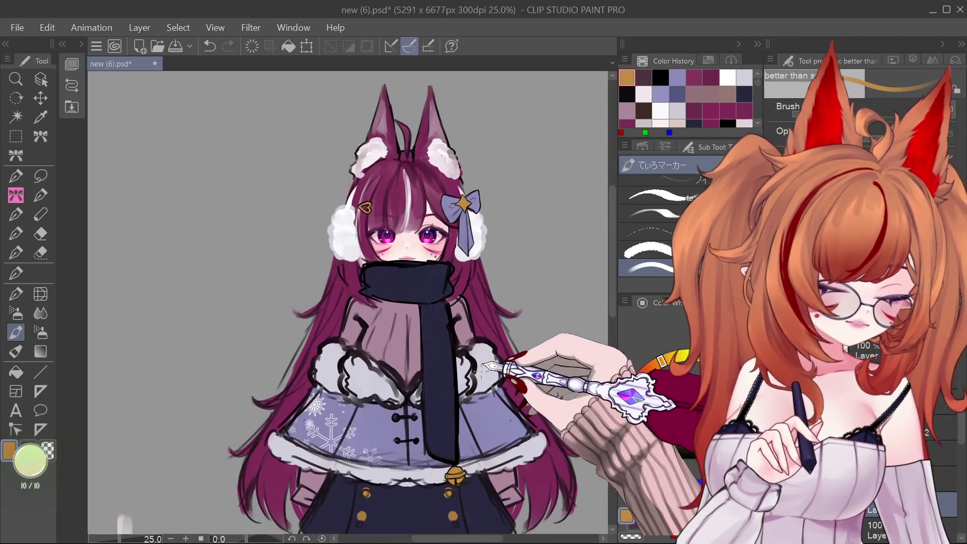
pyautogui.scroll(1, 448, 353)
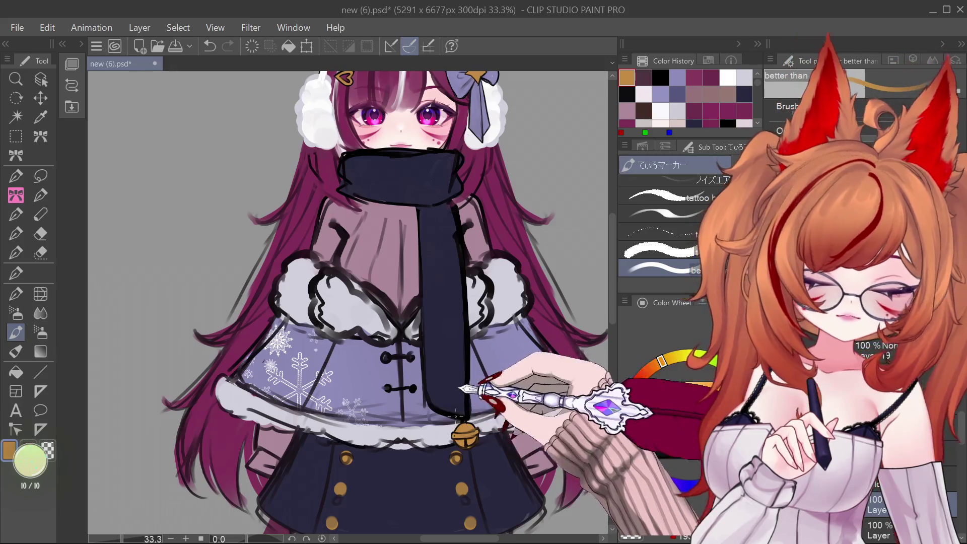
pyautogui.scroll(-1, 456, 414)
pyautogui.scroll(1, 456, 415)
pyautogui.scroll(-1, 456, 415)
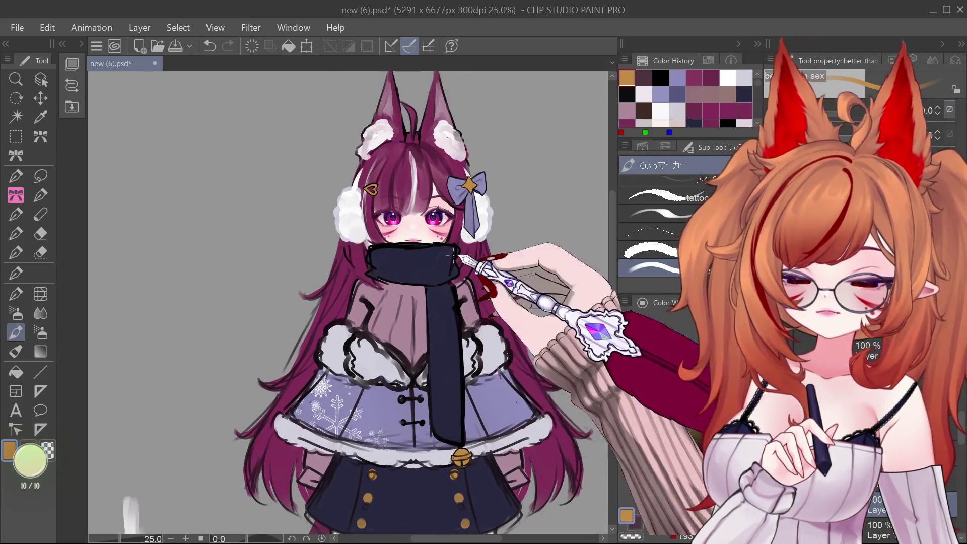
pyautogui.scroll(1, 453, 256)
pyautogui.keyDown('alt'); pyautogui.click(437, 335); pyautogui.keyUp('alt')
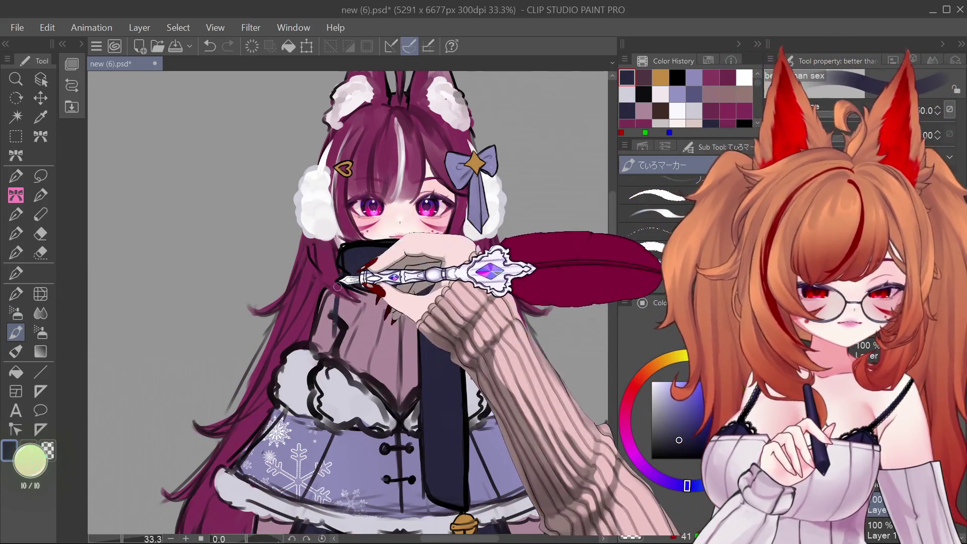
pyautogui.moveTo(329, 302)
pyautogui.mouseDown()
pyautogui.moveTo(320, 341)
pyautogui.moveTo(327, 270)
pyautogui.moveTo(372, 306)
pyautogui.moveTo(341, 276)
pyautogui.moveTo(320, 341)
pyautogui.moveTo(330, 272)
pyautogui.moveTo(346, 302)
pyautogui.moveTo(324, 345)
pyautogui.moveTo(357, 339)
pyautogui.moveTo(429, 286)
pyautogui.mouseUp()
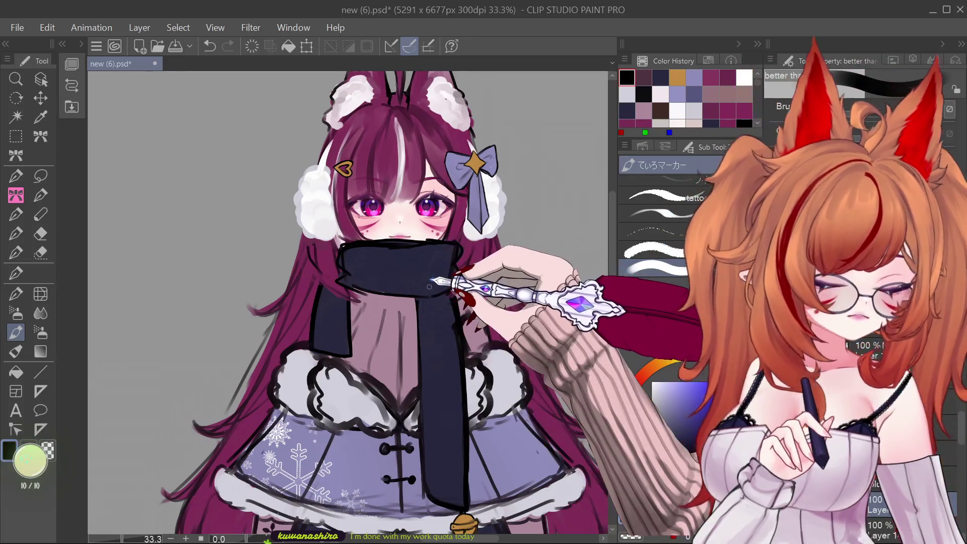
pyautogui.scroll(-3, 441, 335)
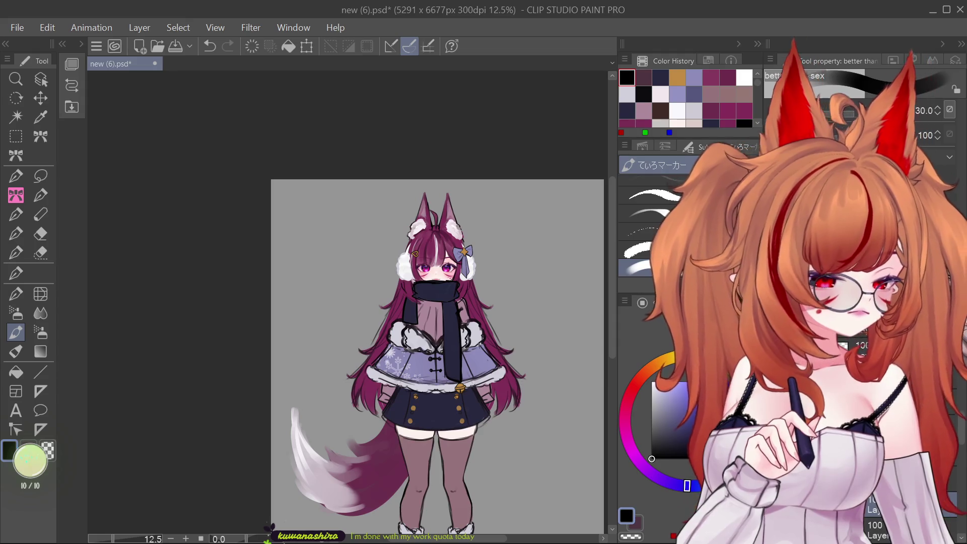
pyautogui.scroll(3, 462, 358)
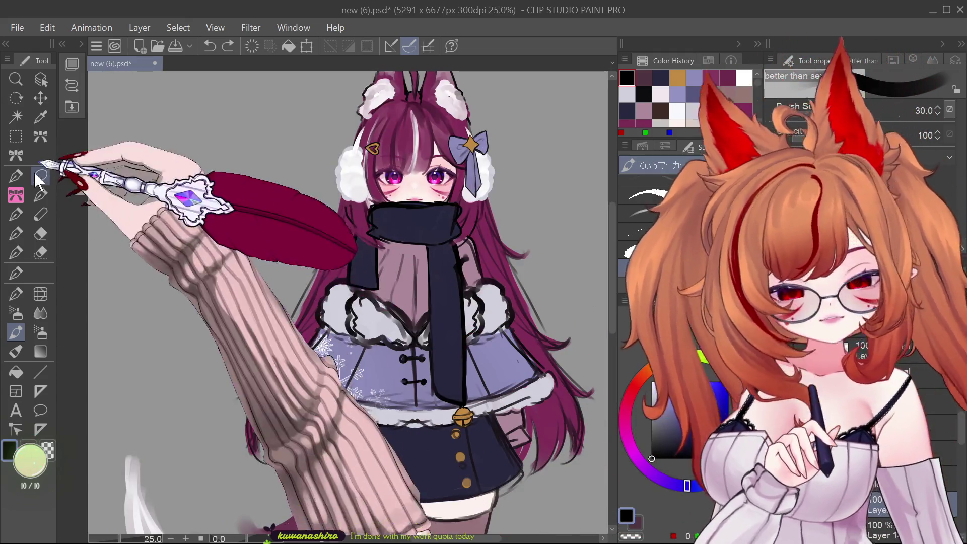
# - Lasso the gold bell and move it up onto the cape's fur trim at the chest
pyautogui.click(40, 176)
pyautogui.moveTo(473, 377)
pyautogui.mouseDown()
pyautogui.moveTo(441, 403)
pyautogui.moveTo(490, 427)
pyautogui.mouseUp()
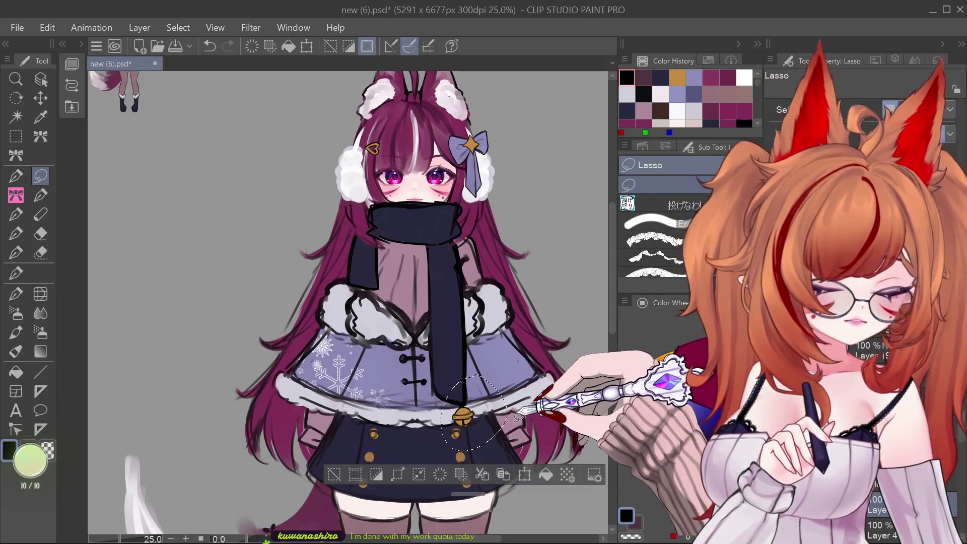
pyautogui.hotkey('ctrl', 'z')
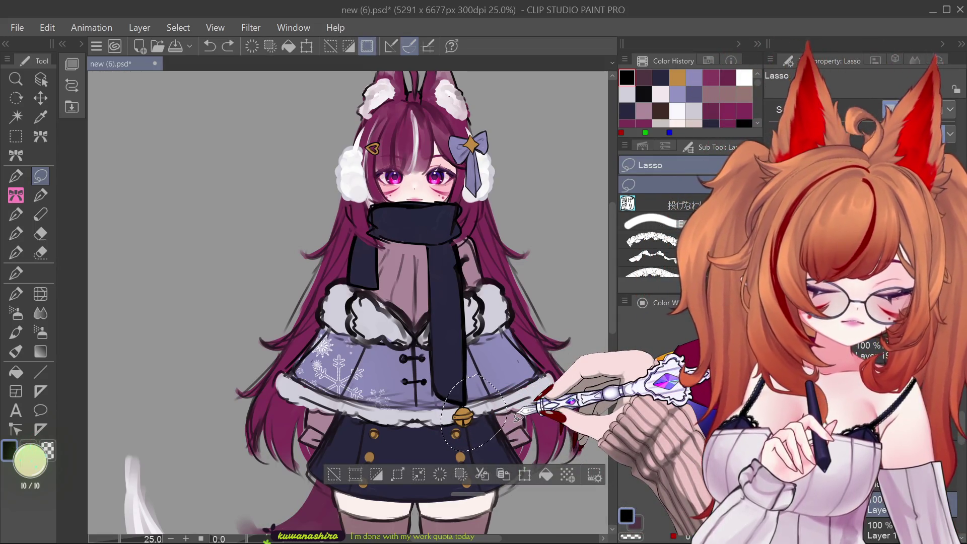
pyautogui.hotkey('ctrl', 't')
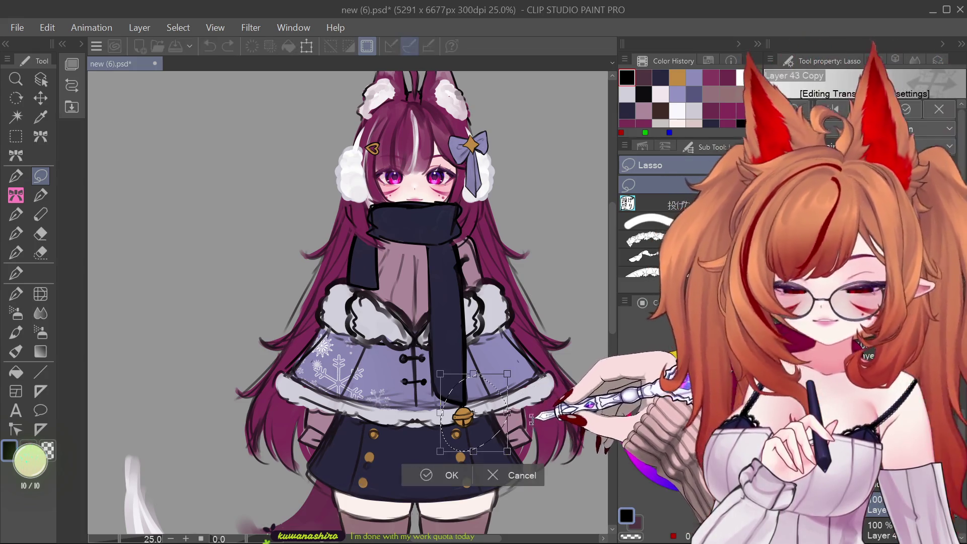
pyautogui.moveTo(487, 419); pyautogui.dragTo(402, 305)
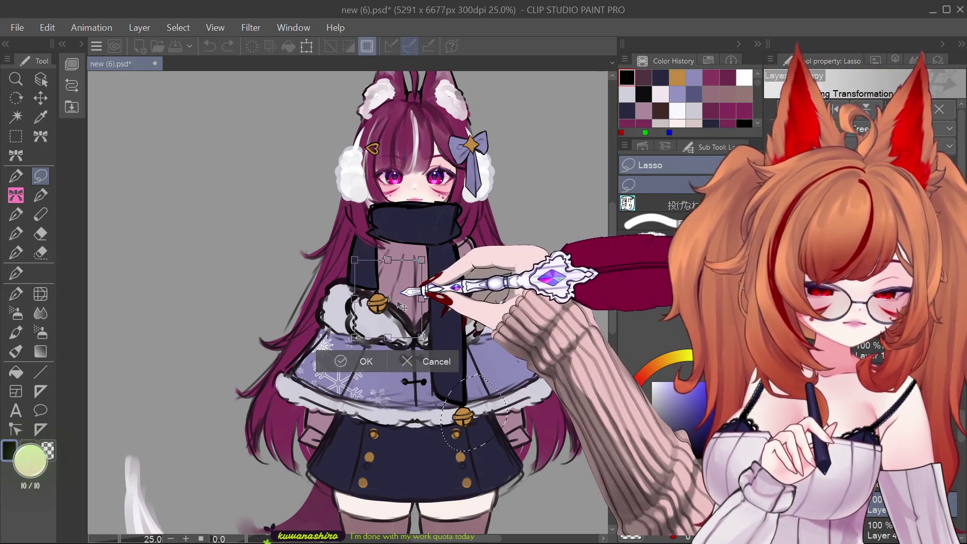
pyautogui.click(364, 362)
pyautogui.hotkey('ctrl', 'd')
# - Compare versions by undoing/redoing and toggling the outfit, scarf and cape layers' visibility
pyautogui.scroll(-3, 469, 353)
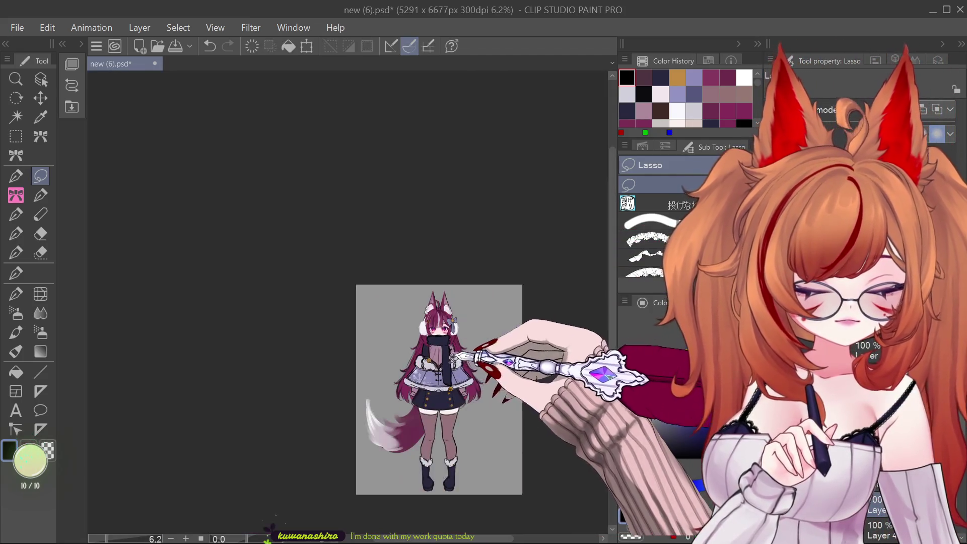
pyautogui.scroll(3, 458, 383)
pyautogui.scroll(-2, 393, 322)
pyautogui.scroll(3, 377, 302)
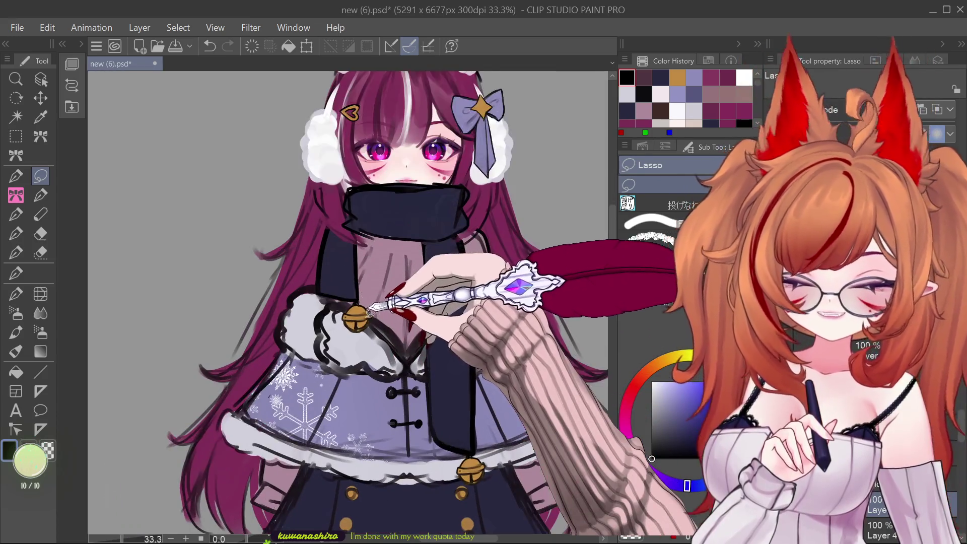
pyautogui.scroll(-2, 468, 322)
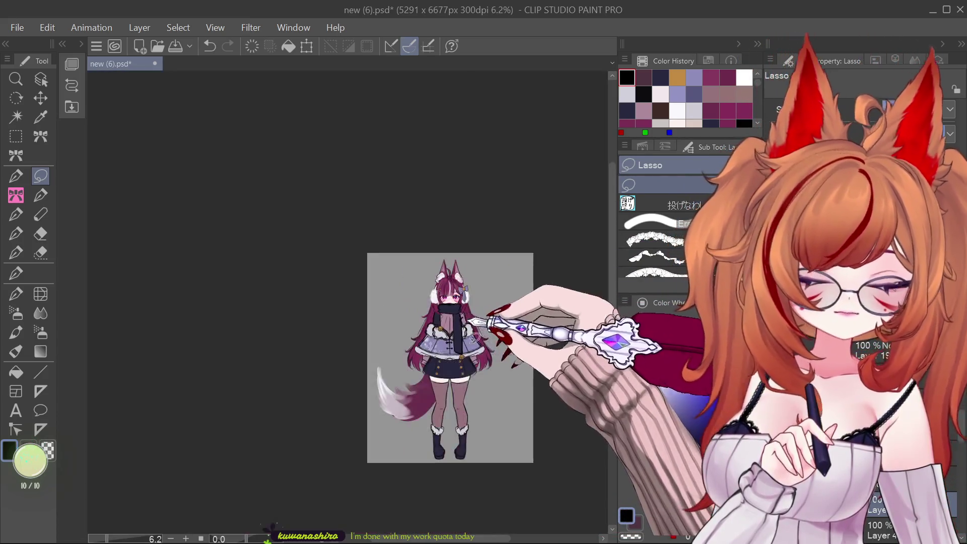
pyautogui.scroll(3, 458, 353)
pyautogui.scroll(-2, 454, 385)
pyautogui.scroll(2, 473, 342)
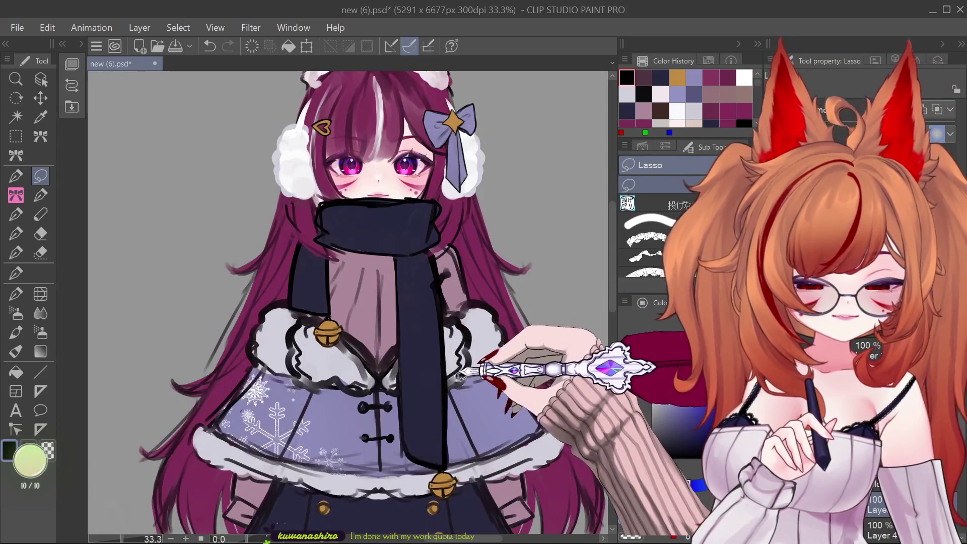
pyautogui.scroll(-1, 436, 318)
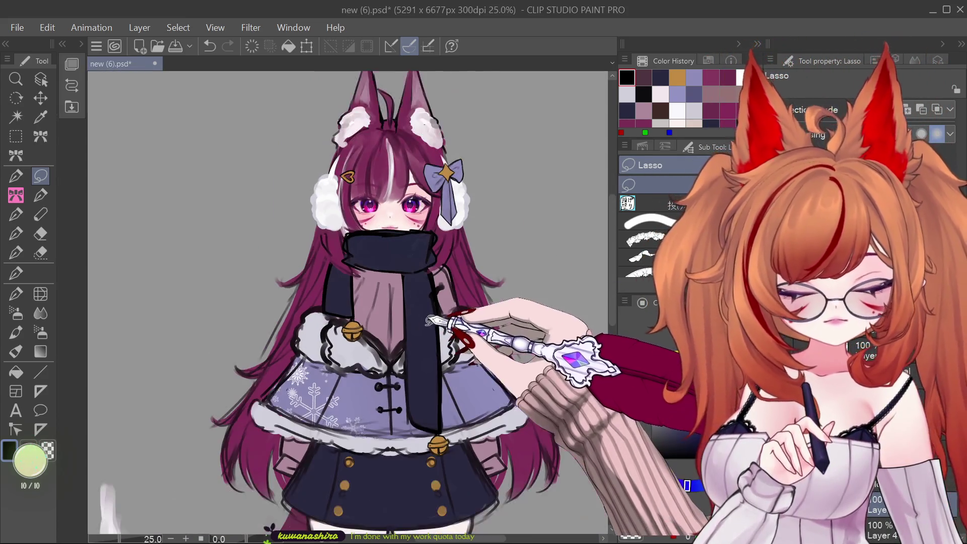
pyautogui.scroll(1, 422, 329)
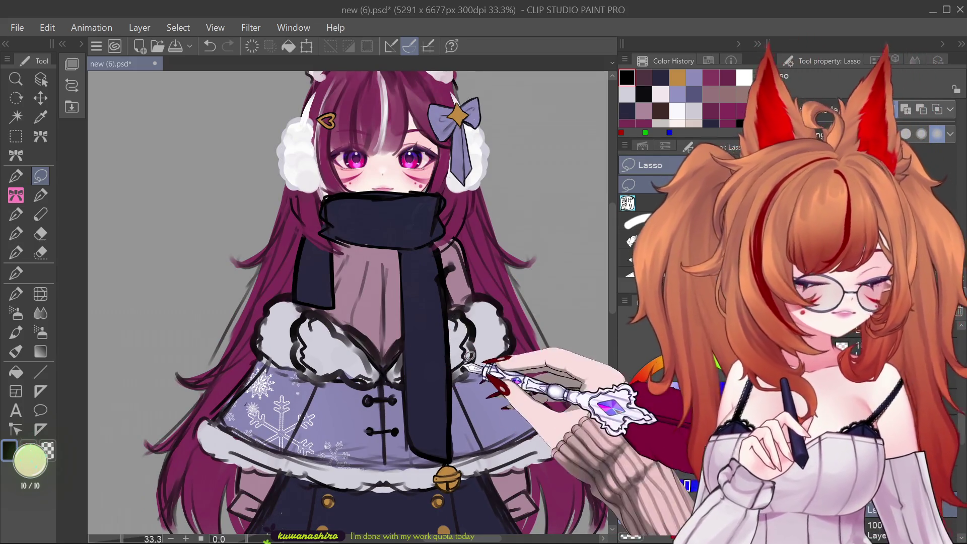
pyautogui.scroll(-2, 456, 387)
pyautogui.scroll(2, 457, 387)
pyautogui.scroll(-3, 456, 388)
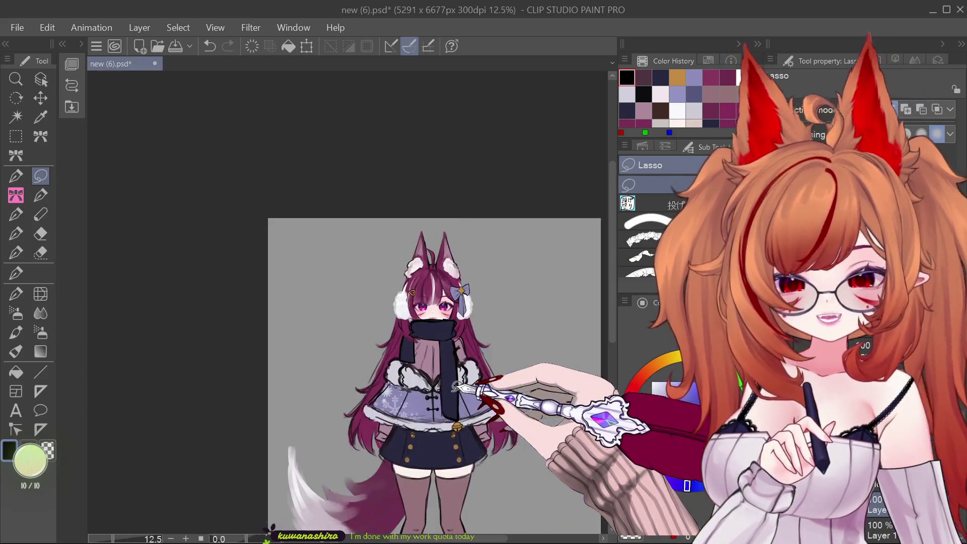
pyautogui.scroll(3, 456, 385)
pyautogui.scroll(-1, 455, 373)
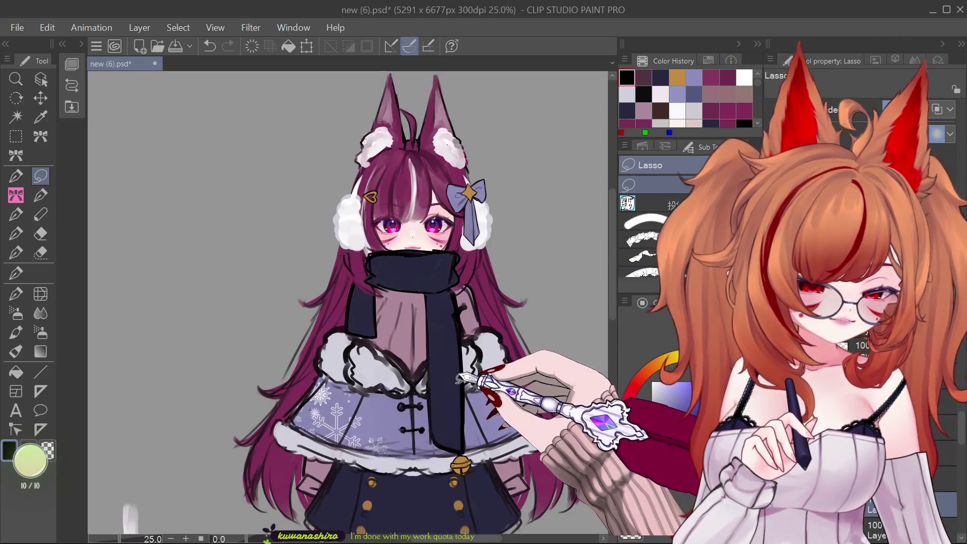
pyautogui.scroll(-2, 457, 367)
pyautogui.scroll(3, 461, 390)
pyautogui.scroll(-2, 463, 390)
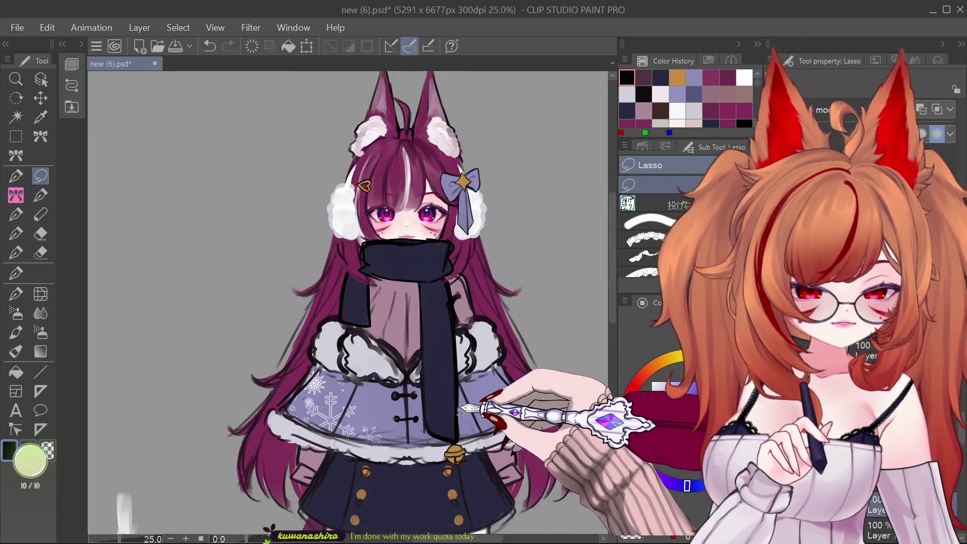
pyautogui.scroll(-3, 469, 385)
pyautogui.scroll(4, 471, 383)
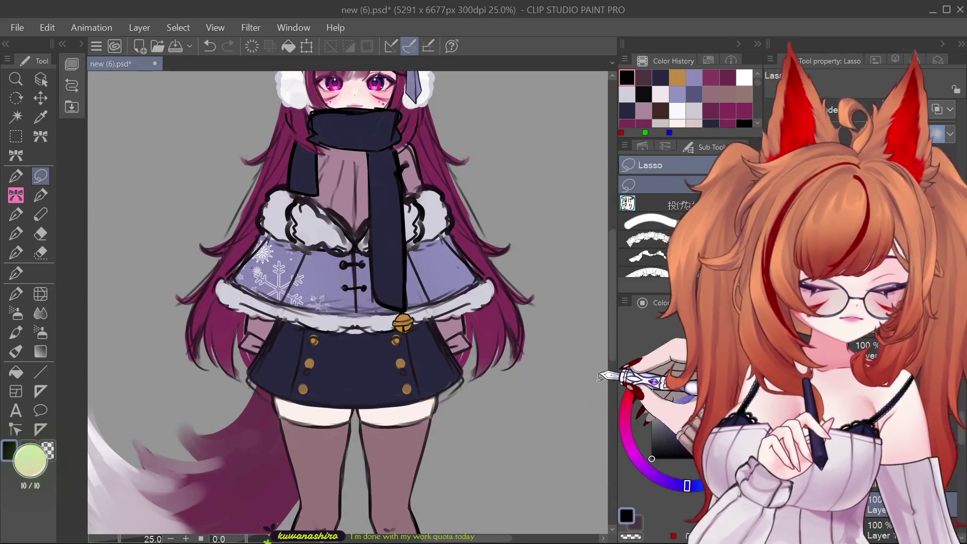
pyautogui.hotkey('ctrl', 'z')
pyautogui.hotkey('ctrl', 'y')
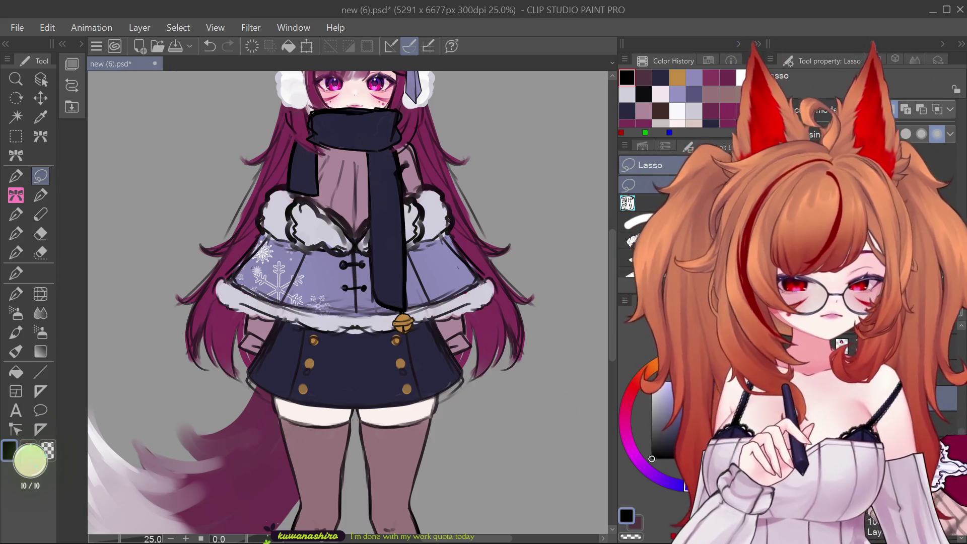
pyautogui.click(635, 353)
pyautogui.click(635, 353)
pyautogui.click(635, 332)
pyautogui.click(636, 332)
pyautogui.click(635, 312)
pyautogui.click(636, 312)
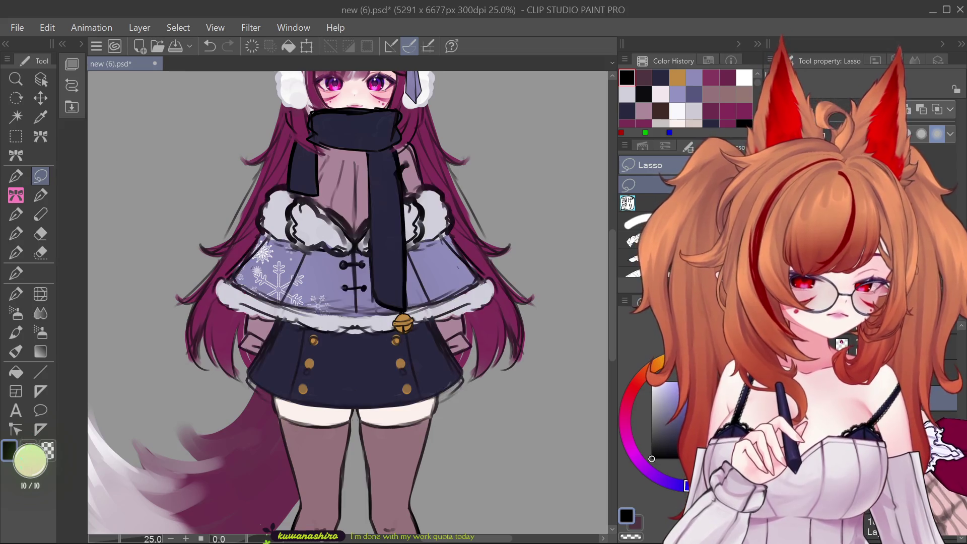
pyautogui.click(636, 313)
pyautogui.click(636, 313)
pyautogui.click(635, 332)
pyautogui.click(636, 332)
pyautogui.click(636, 312)
pyautogui.click(636, 312)
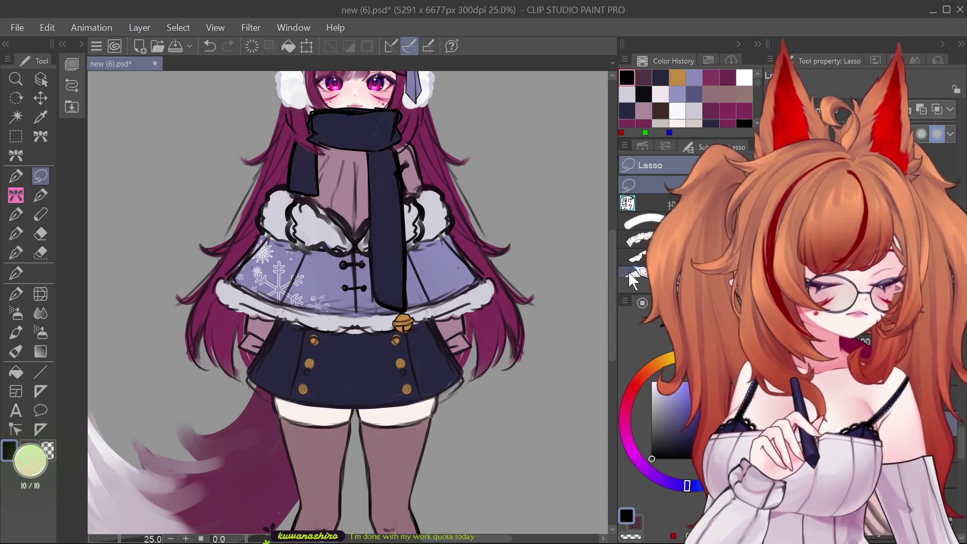
pyautogui.hotkey('ctrl', '+')
pyautogui.hotkey('ctrl', '+')
pyautogui.hotkey('ctrl', '+')
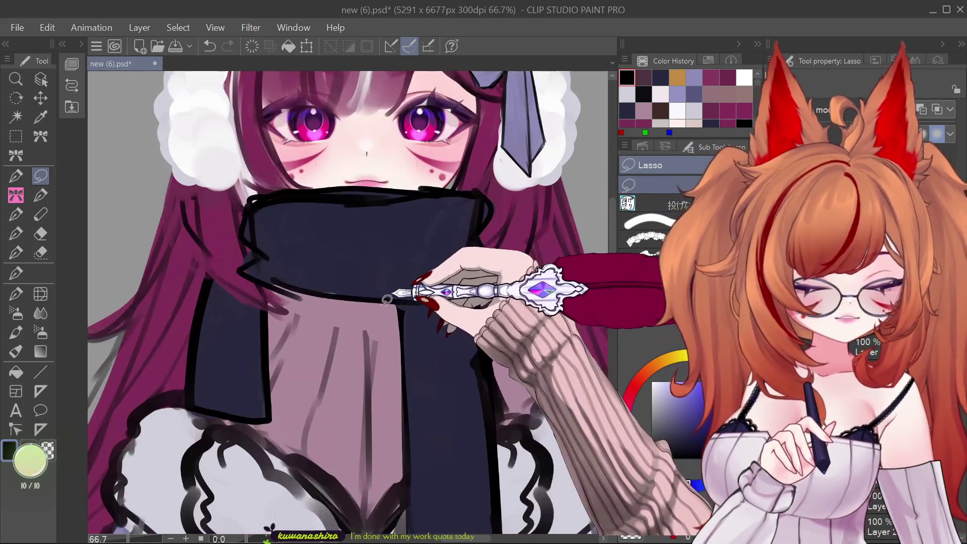
# - Draw an orange V-shaped necklace chain below the scarf with the marker
pyautogui.click(15, 312)
pyautogui.click(16, 332)
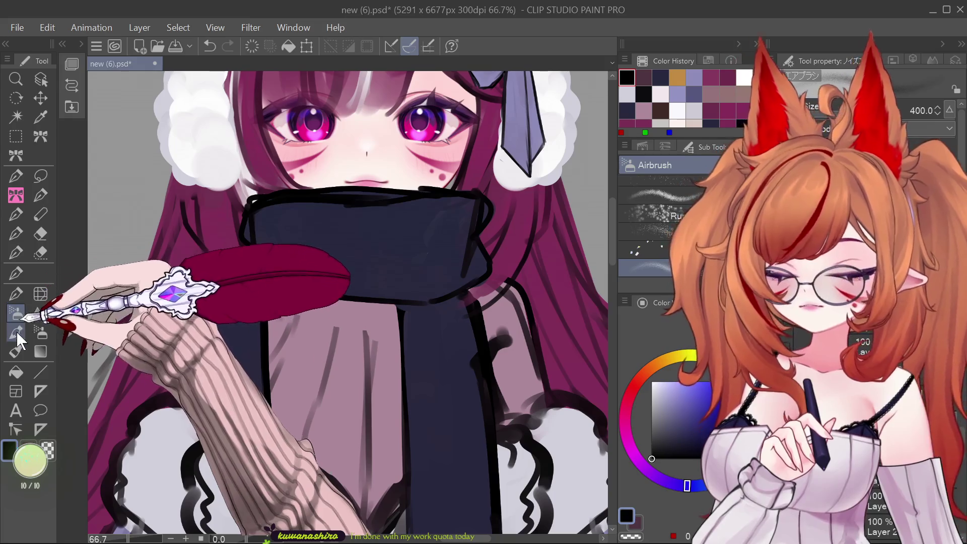
pyautogui.click(677, 77)
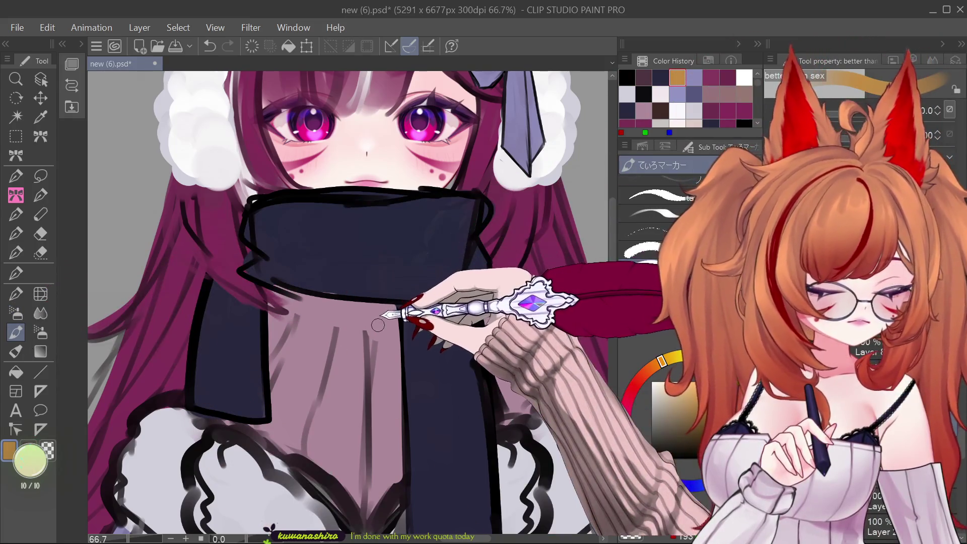
pyautogui.moveTo(315, 298)
pyautogui.mouseDown()
pyautogui.moveTo(359, 336)
pyautogui.moveTo(408, 311)
pyautogui.mouseUp()
# - Give the chain layer a black Border effect outline
pyautogui.click(906, 61)
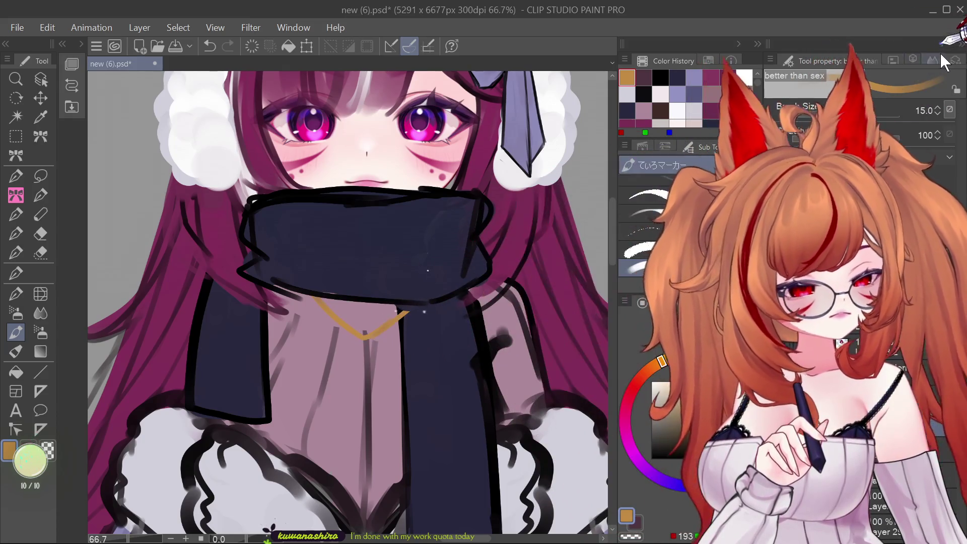
pyautogui.click(905, 87)
pyautogui.click(927, 145)
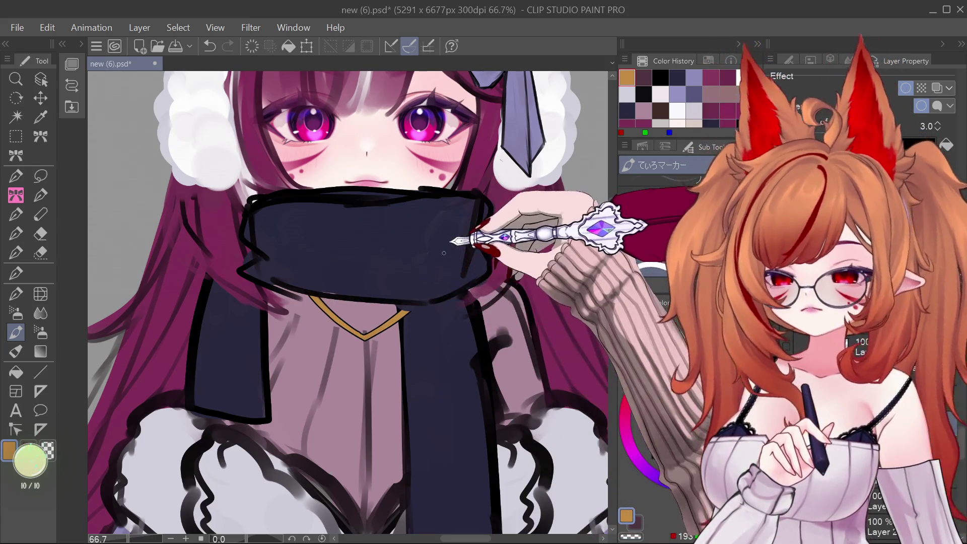
# - Zoom in near the chain and sketch the star pendant below it, undoing the first stroke
pyautogui.scroll(-5, 416, 286)
pyautogui.scroll(5, 420, 254)
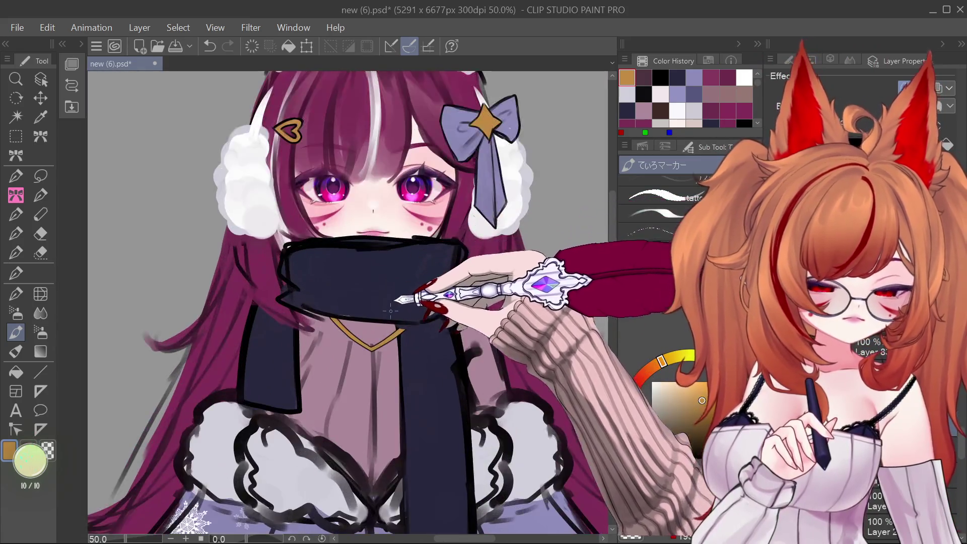
pyautogui.scroll(-3, 323, 343)
pyautogui.scroll(6, 420, 320)
pyautogui.scroll(-3, 400, 454)
pyautogui.scroll(1, 400, 360)
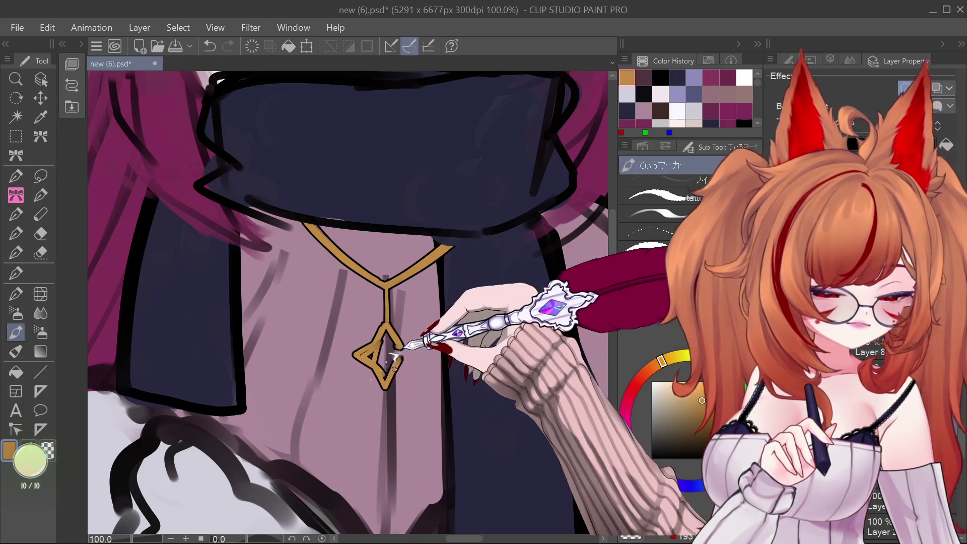
pyautogui.moveTo(382, 370)
pyautogui.mouseDown()
pyautogui.moveTo(404, 355)
pyautogui.moveTo(380, 348)
pyautogui.moveTo(377, 366)
pyautogui.moveTo(397, 347)
pyautogui.moveTo(403, 360)
pyautogui.mouseUp()
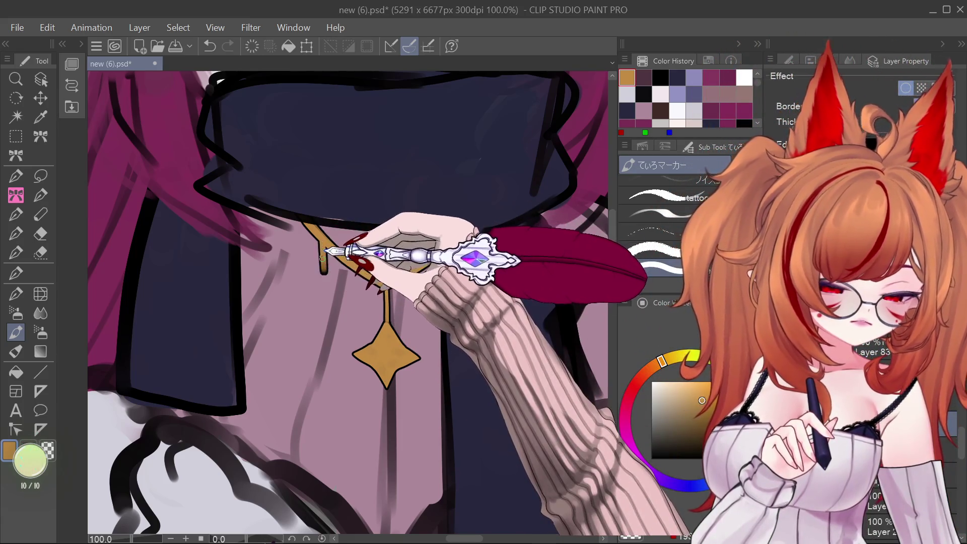
pyautogui.hotkey('ctrl', 'z')
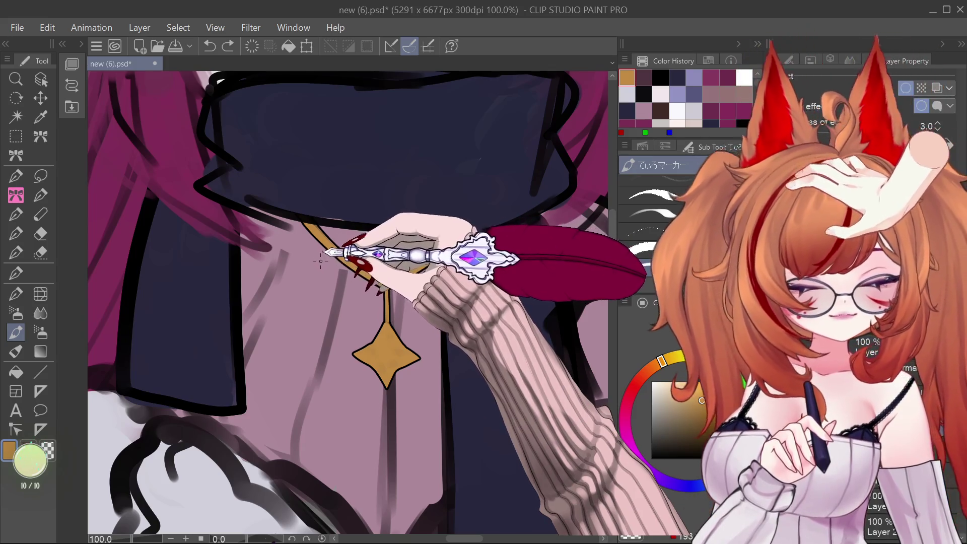
# - Redraw the chain link and extend the chain down to the pendant with gold strokes
pyautogui.moveTo(320, 262); pyautogui.dragTo(319, 246)
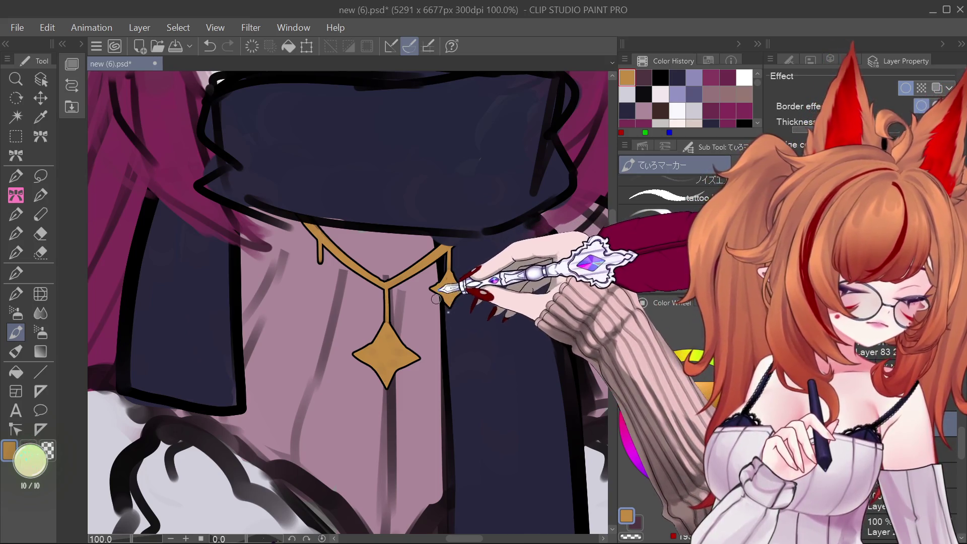
pyautogui.moveTo(321, 259)
pyautogui.mouseDown()
pyautogui.moveTo(318, 291)
pyautogui.moveTo(315, 264)
pyautogui.moveTo(306, 273)
pyautogui.mouseUp()
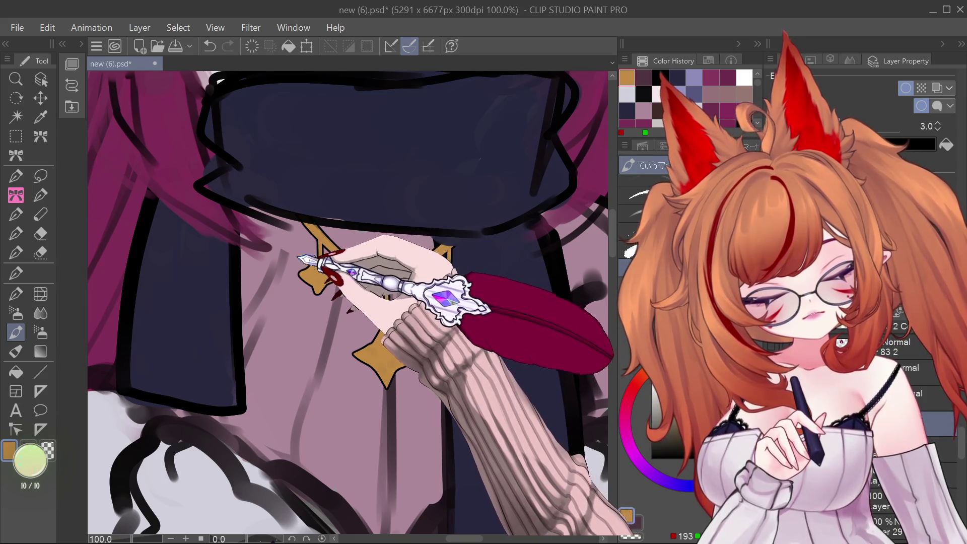
pyautogui.moveTo(307, 263); pyautogui.dragTo(313, 257)
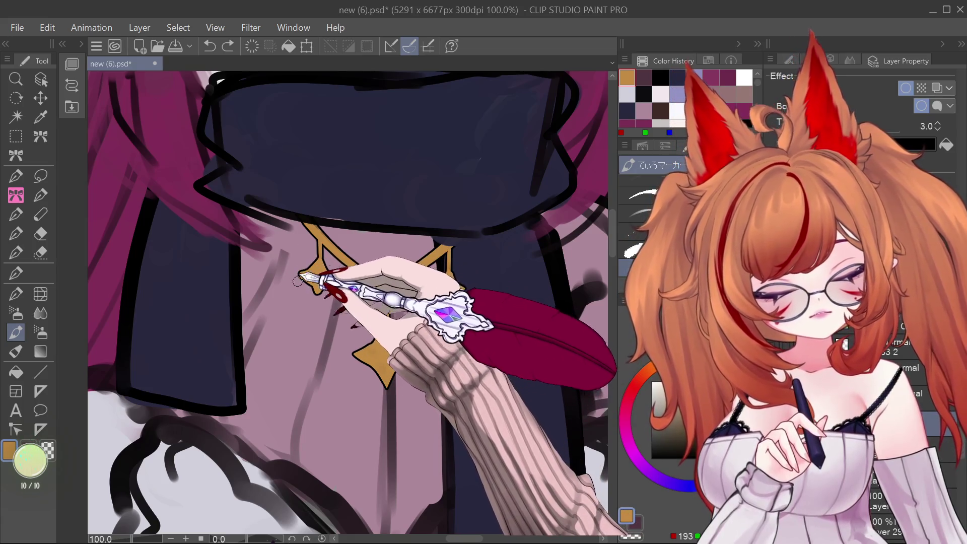
pyautogui.hotkey('ctrl', 'z')
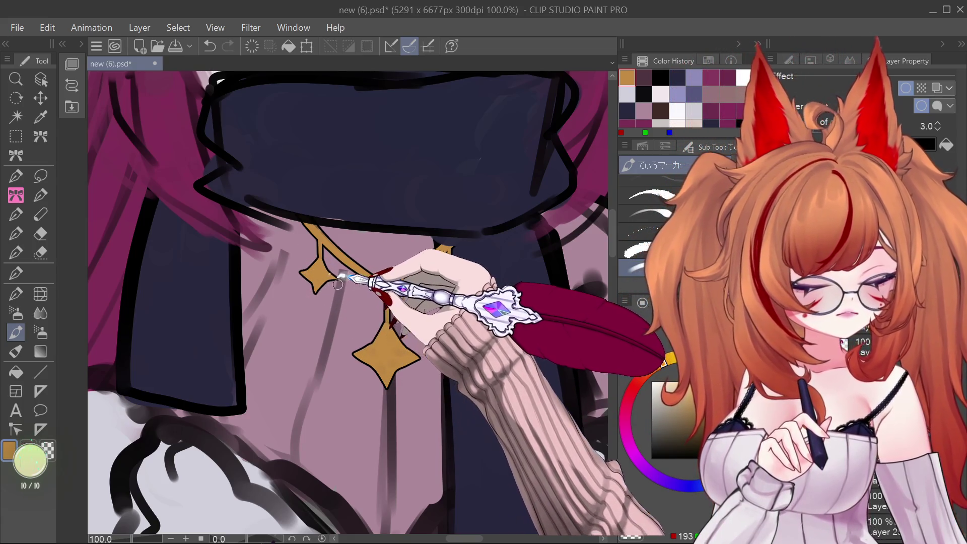
# - Draw the chain's right side with a small side charm, and check the whole figure zoomed out
pyautogui.moveTo(386, 288)
pyautogui.mouseDown()
pyautogui.moveTo(450, 248)
pyautogui.moveTo(448, 297)
pyautogui.mouseUp()
pyautogui.hotkey('ctrl', '0')
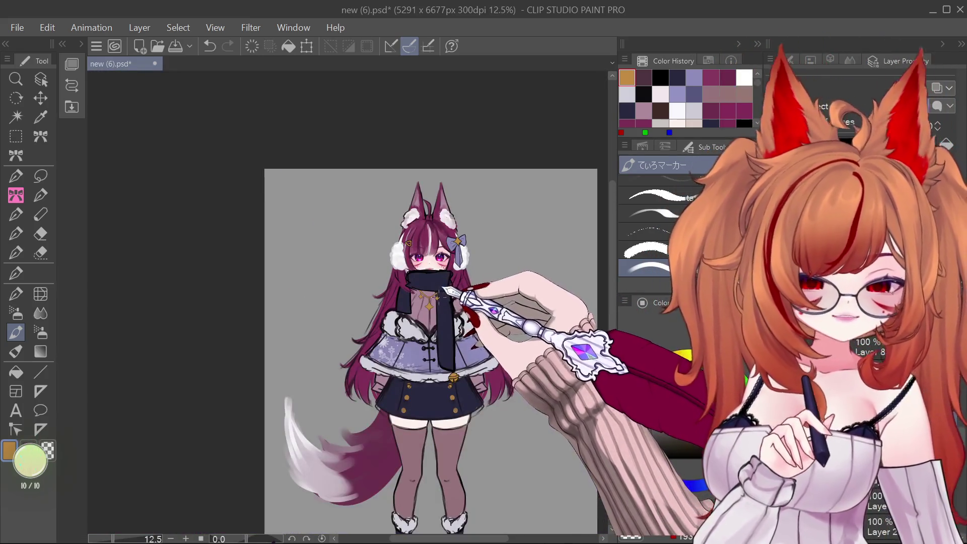
pyautogui.scroll(3, 441, 294)
pyautogui.scroll(-1, 441, 294)
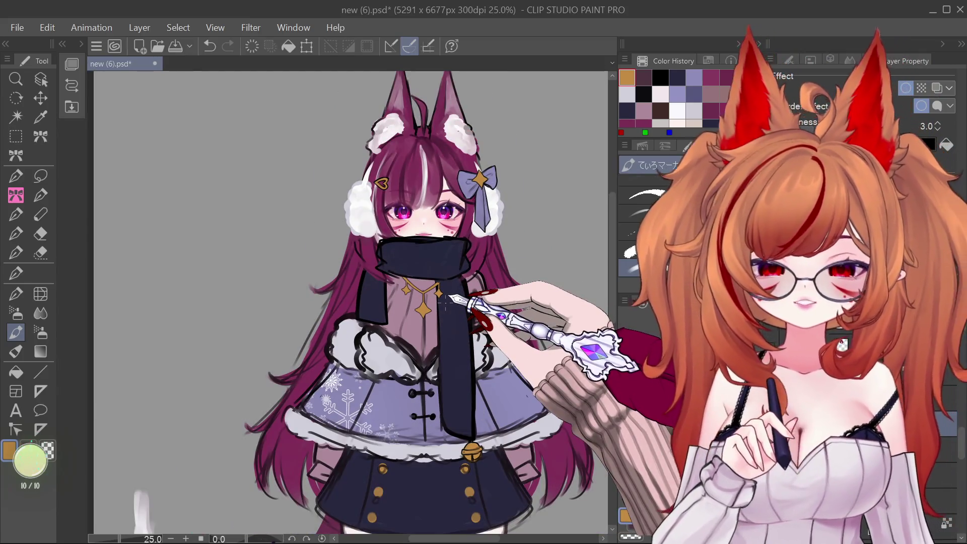
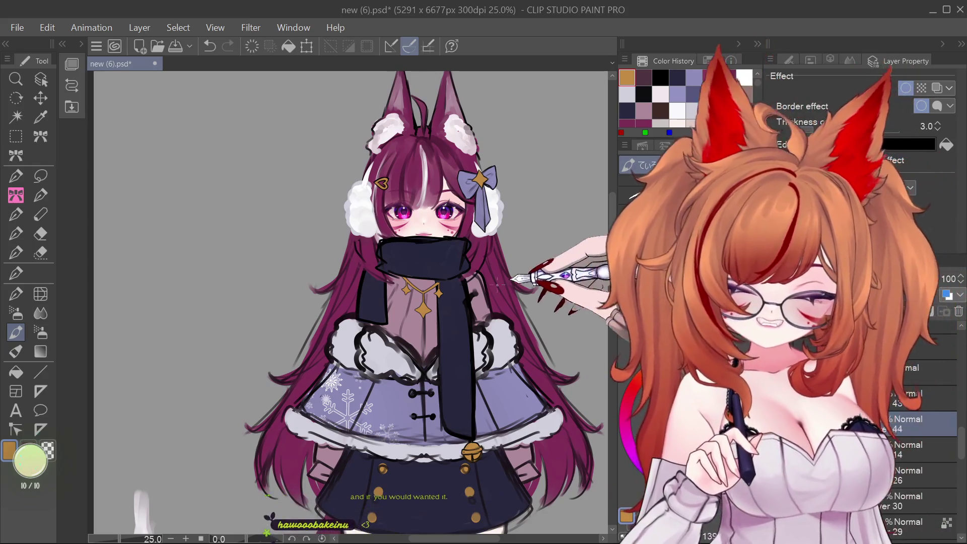
# - Zoom in on the purple bow's ribbon tip
pyautogui.scroll(-3, 465, 243)
pyautogui.scroll(5, 484, 254)
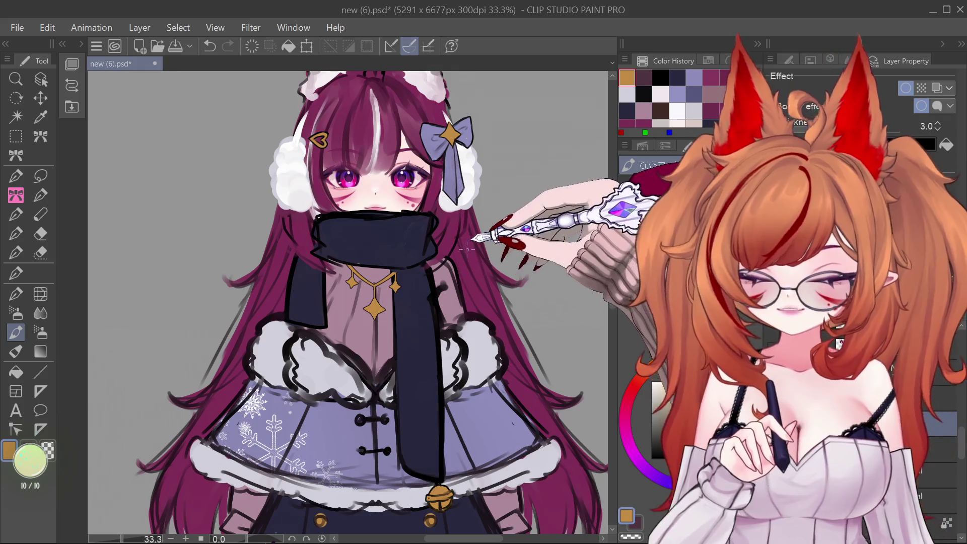
pyautogui.scroll(-1, 449, 249)
pyautogui.scroll(-3, 449, 249)
pyautogui.scroll(4, 489, 275)
pyautogui.scroll(-4, 448, 337)
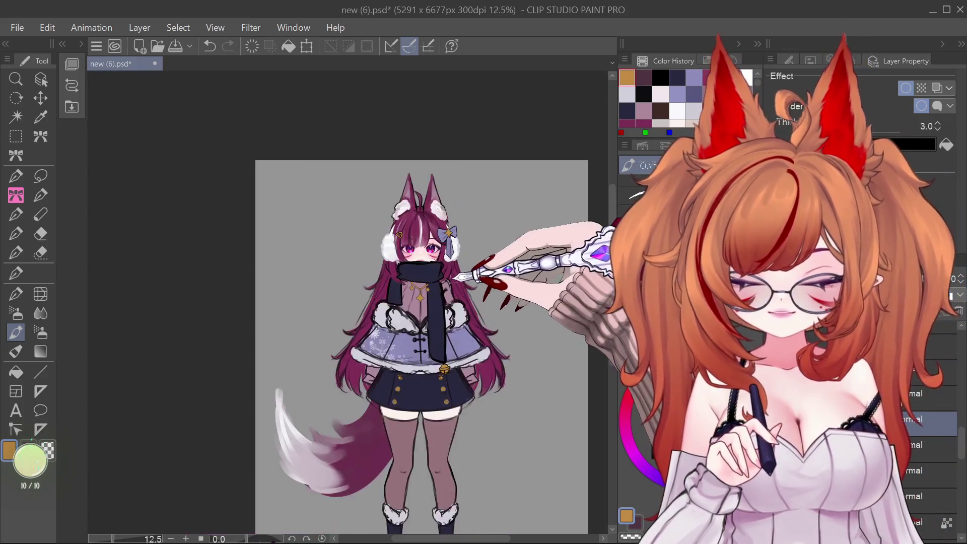
pyautogui.scroll(3, 486, 277)
pyautogui.scroll(-3, 454, 232)
pyautogui.scroll(3, 454, 233)
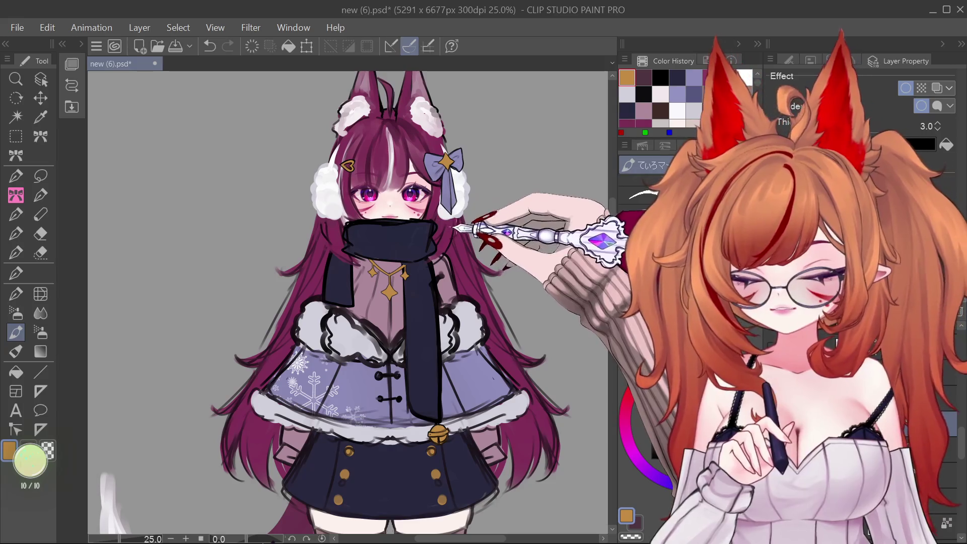
pyautogui.scroll(-3, 426, 236)
pyautogui.scroll(3, 412, 244)
pyautogui.scroll(-3, 499, 282)
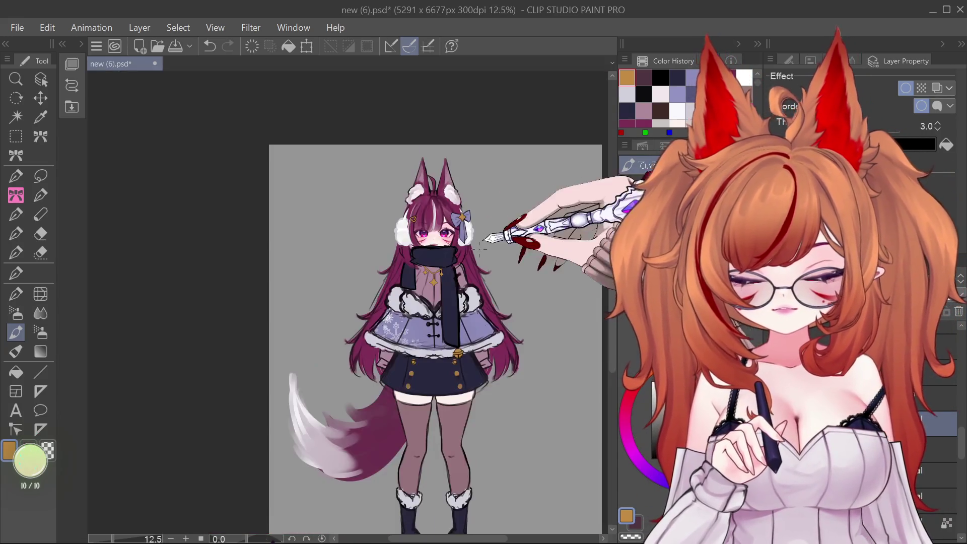
pyautogui.scroll(3, 484, 252)
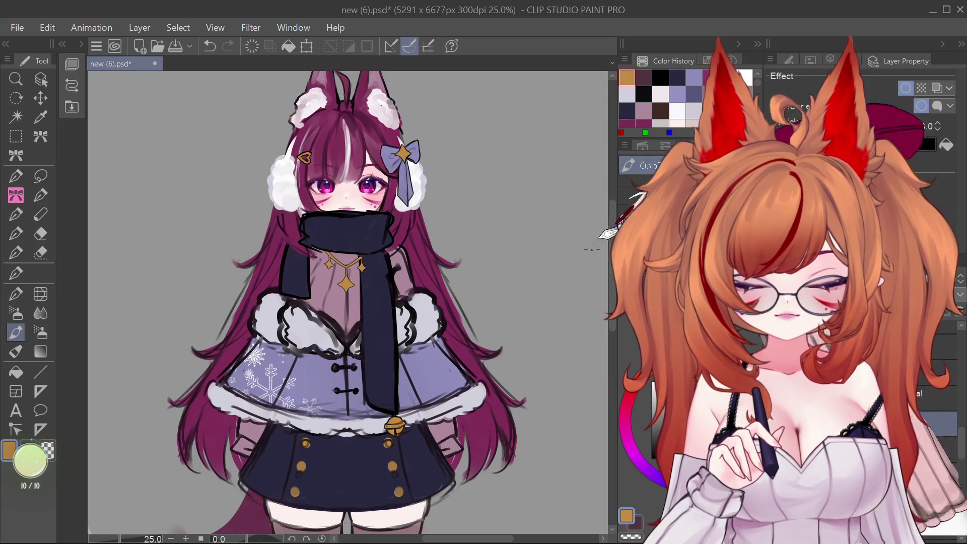
pyautogui.scroll(-3, 554, 237)
pyautogui.scroll(6, 486, 297)
pyautogui.scroll(3, 486, 297)
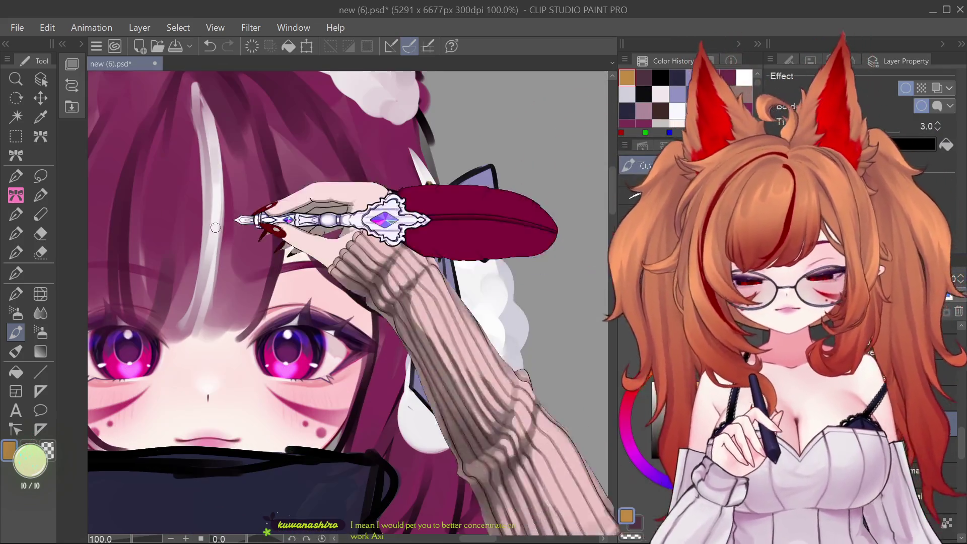
pyautogui.click(40, 79)
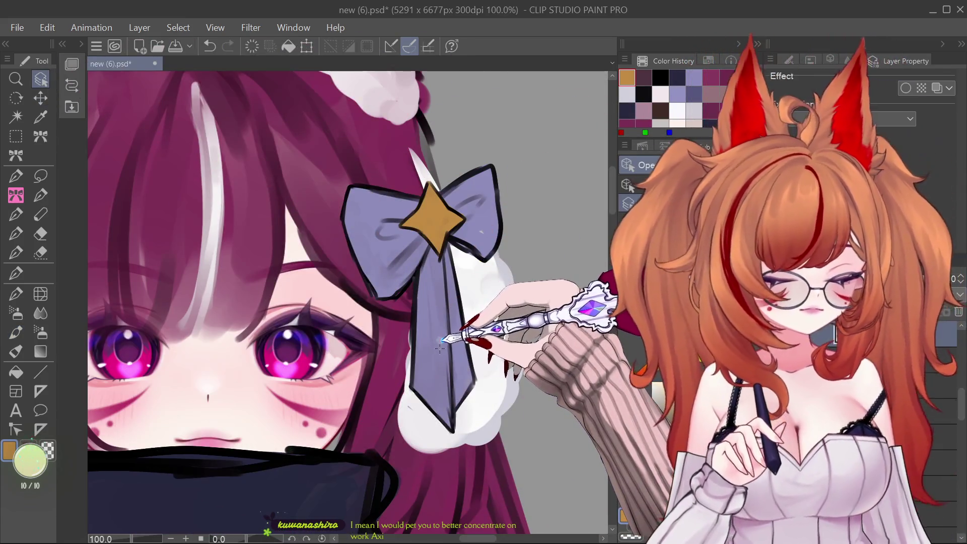
# - Retouch the black outline at the ribbon tip with a marker stroke
pyautogui.click(16, 332)
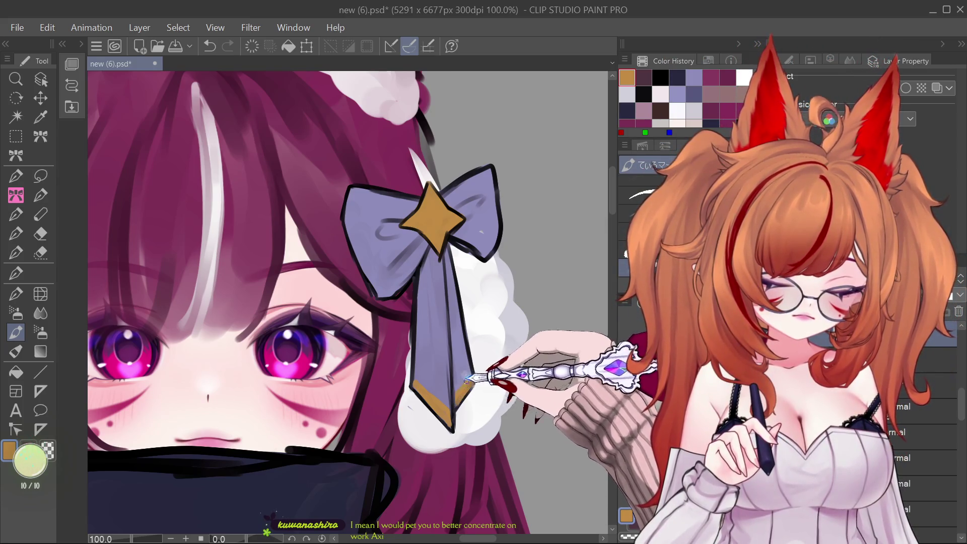
pyautogui.scroll(-6, 467, 379)
pyautogui.scroll(3, 457, 222)
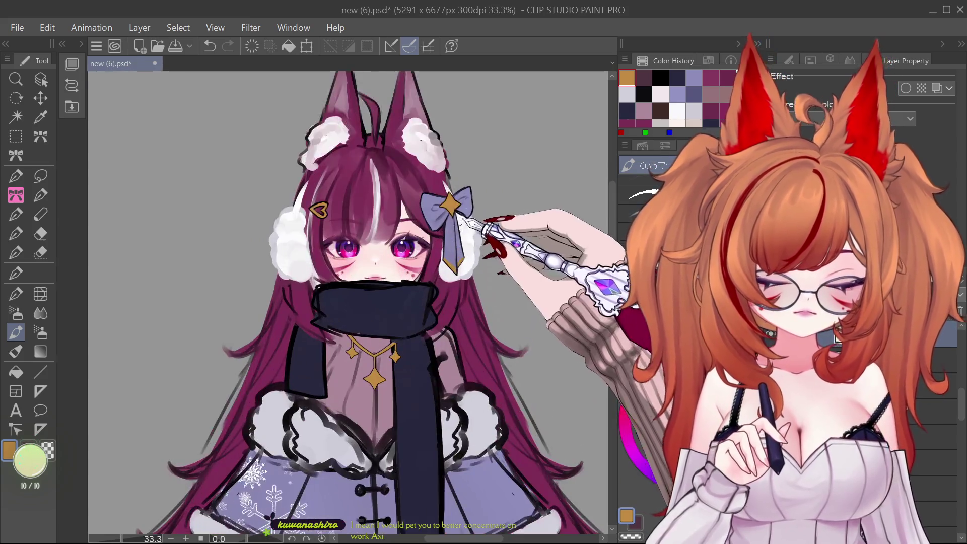
pyautogui.scroll(3, 458, 221)
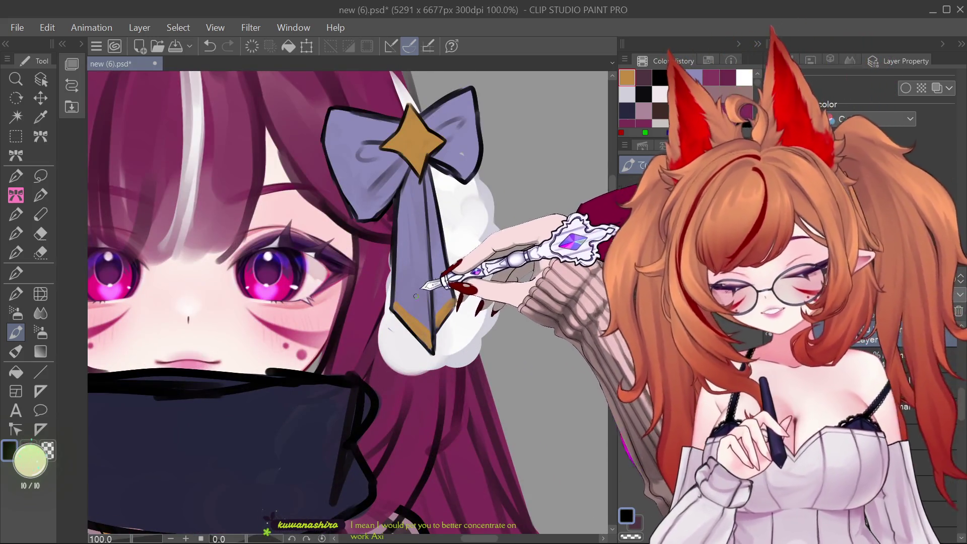
pyautogui.moveTo(417, 302); pyautogui.dragTo(425, 325)
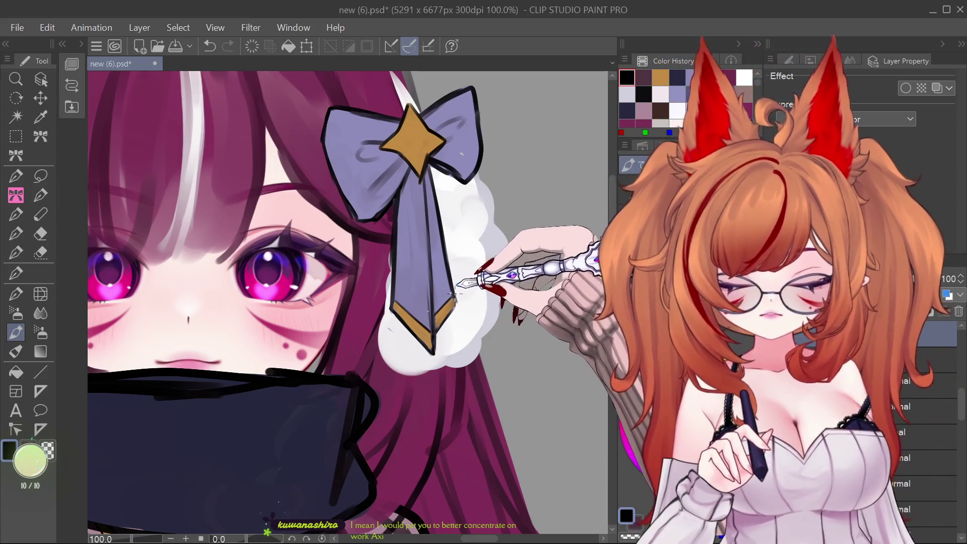
pyautogui.scroll(-4, 456, 211)
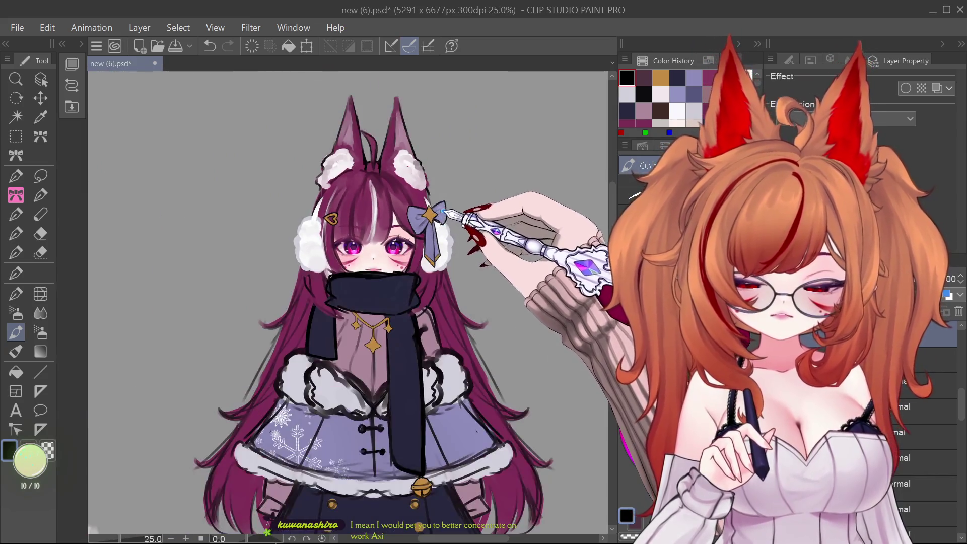
# - Zoom to the cape's chest toggle buttons and reselect the marker pen
pyautogui.scroll(-3, 443, 212)
pyautogui.scroll(3, 444, 212)
pyautogui.scroll(-1, 449, 240)
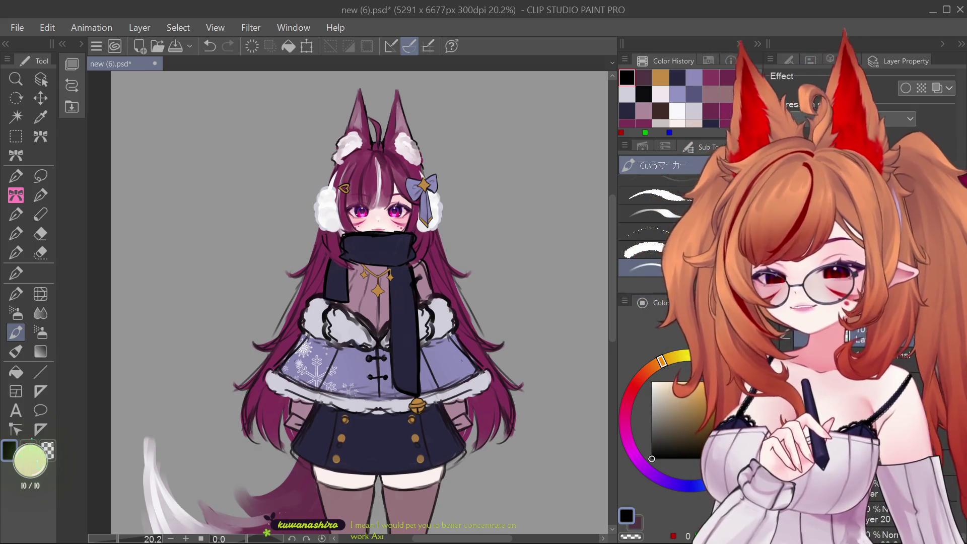
pyautogui.moveTo(614, 276)
pyautogui.mouseDown()
pyautogui.moveTo(587, 358)
pyautogui.moveTo(597, 292)
pyautogui.mouseUp()
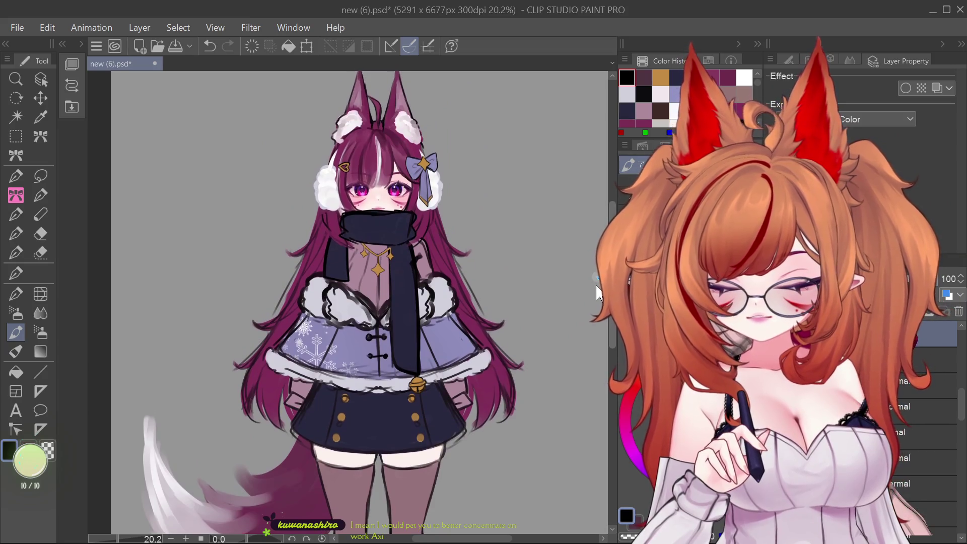
pyautogui.scroll(2, 373, 343)
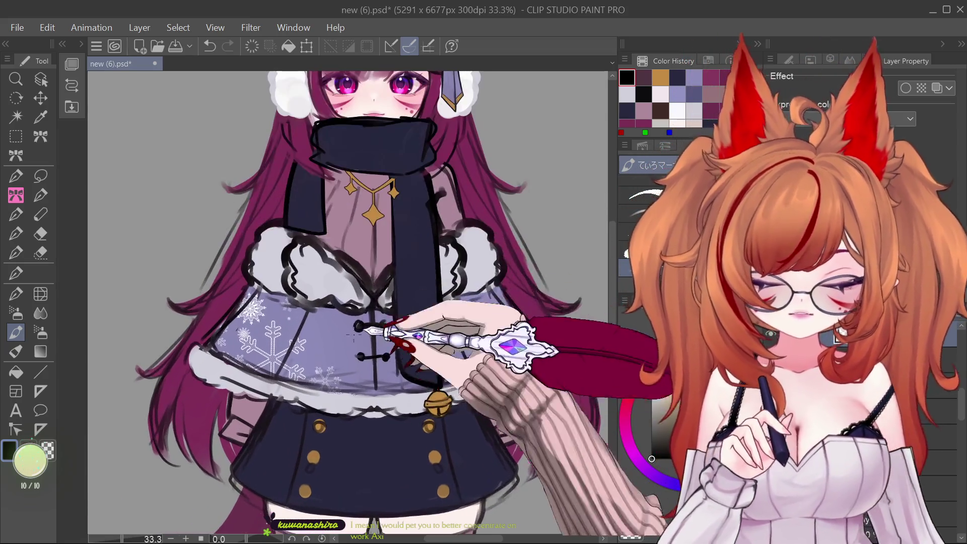
pyautogui.click(41, 80)
pyautogui.scroll(2, 373, 312)
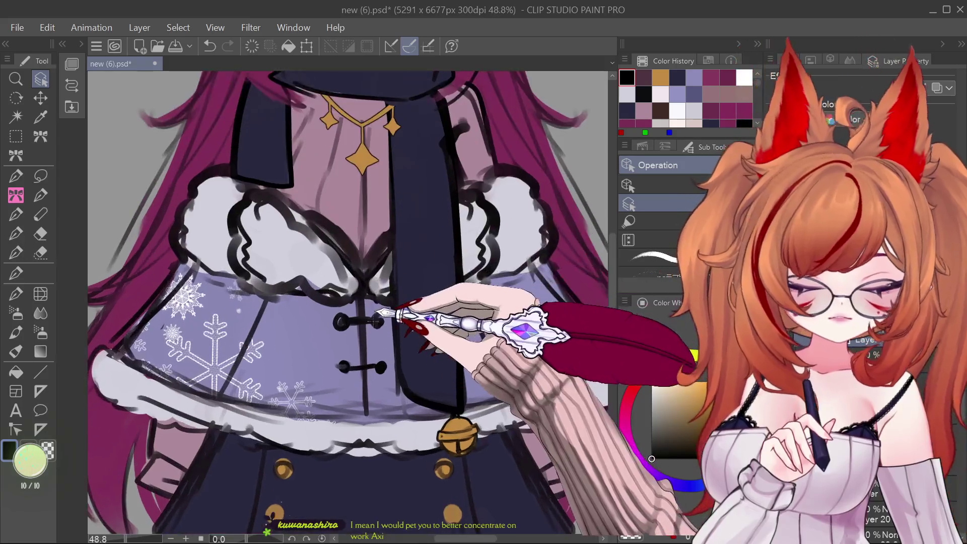
pyautogui.scroll(1, 381, 314)
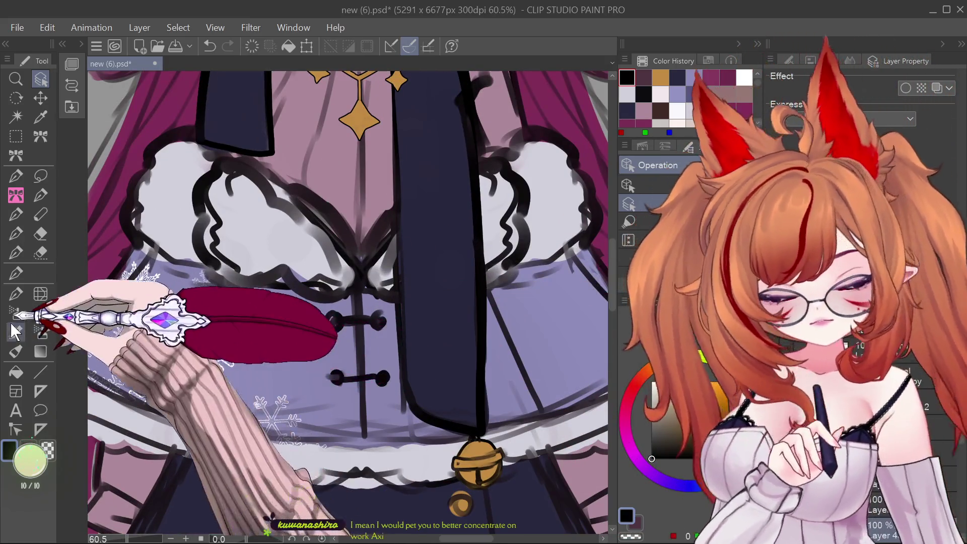
pyautogui.click(16, 332)
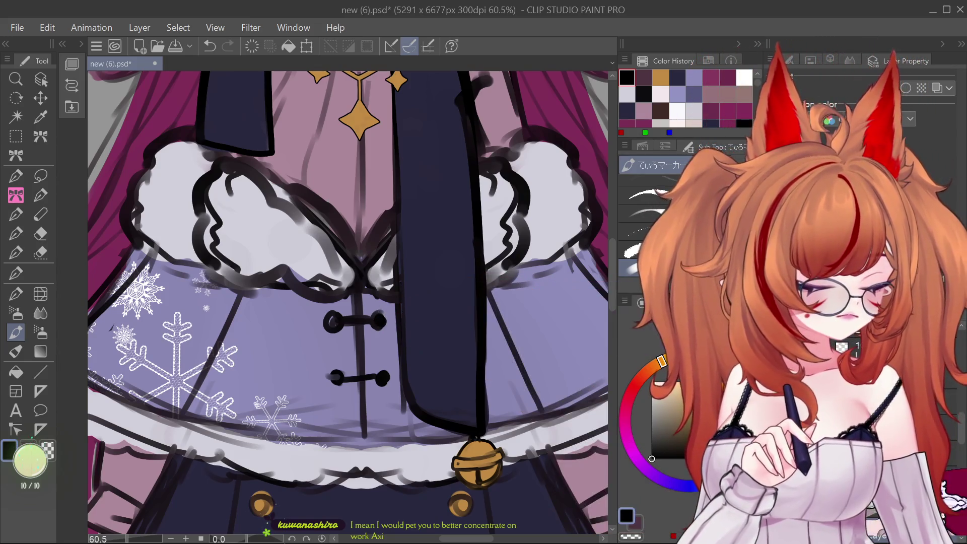
pyautogui.hotkey('ctrl', 'z')
pyautogui.hotkey('ctrl', 'y')
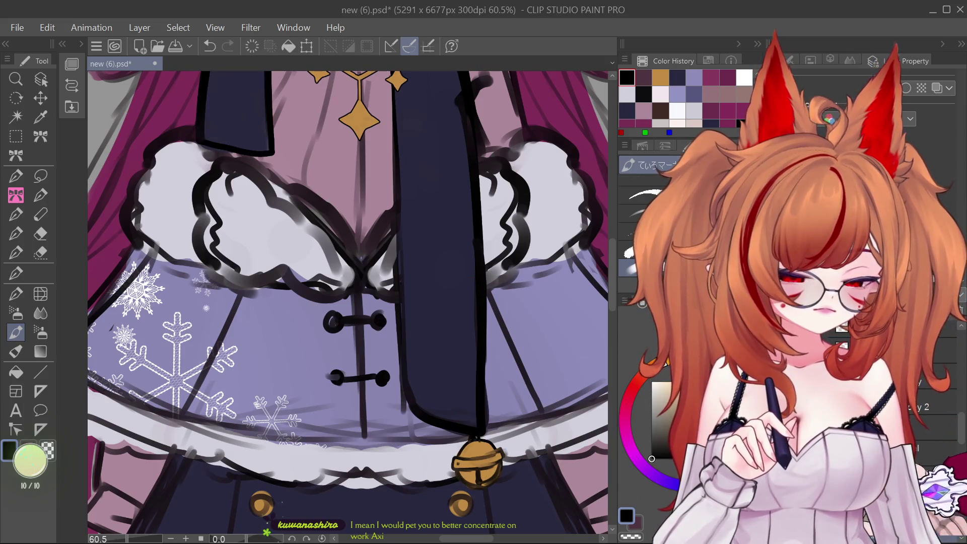
# - Pick gold and paint the upper left, lower left and lower right toggle buttons
pyautogui.click(660, 77)
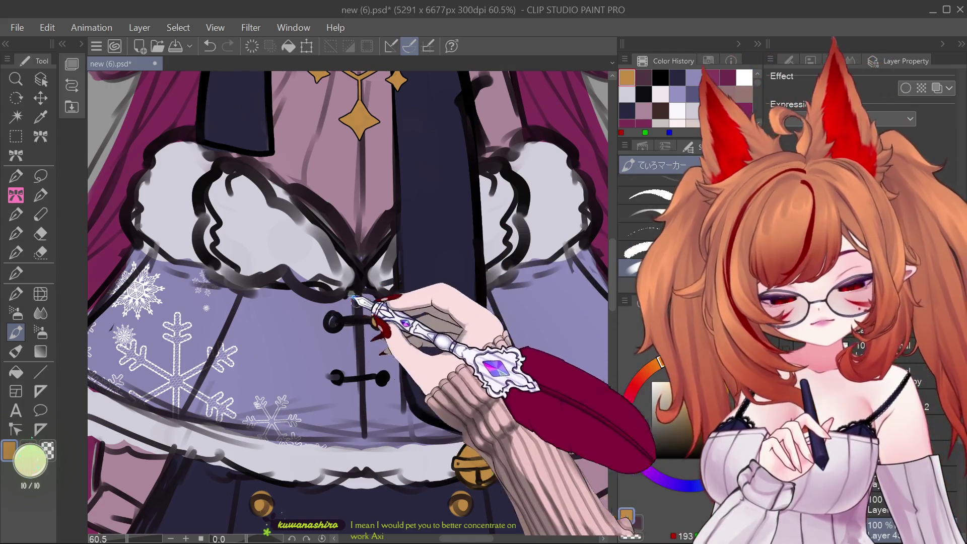
pyautogui.moveTo(354, 313); pyautogui.dragTo(334, 321)
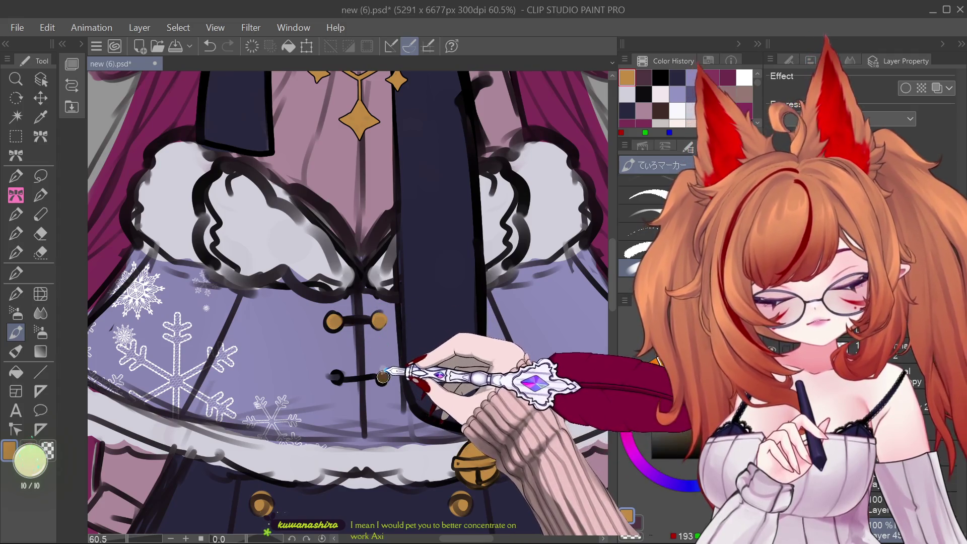
pyautogui.moveTo(341, 376); pyautogui.dragTo(382, 378)
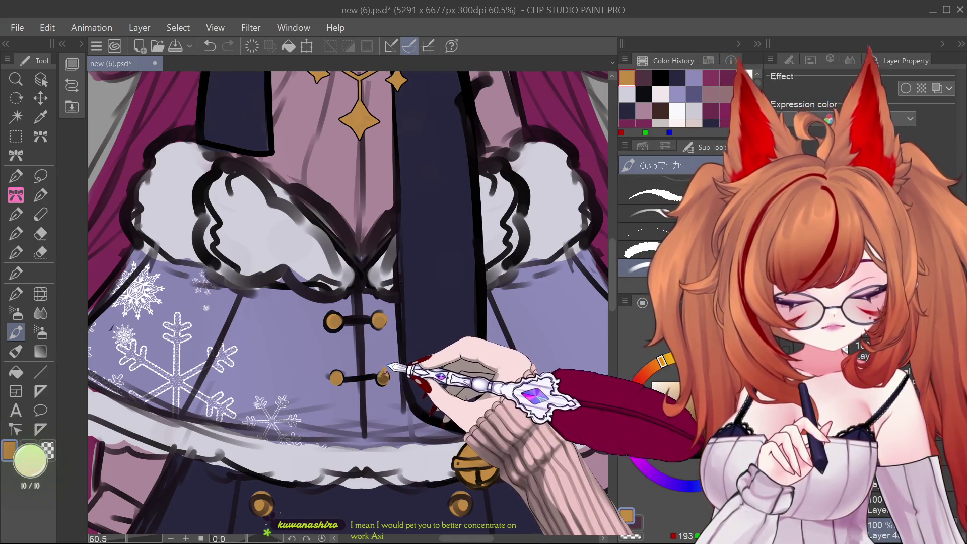
pyautogui.moveTo(384, 377); pyautogui.dragTo(385, 380)
# - Show the layer's border effect settings and reshape the gold button into a diamond
pyautogui.click(905, 88)
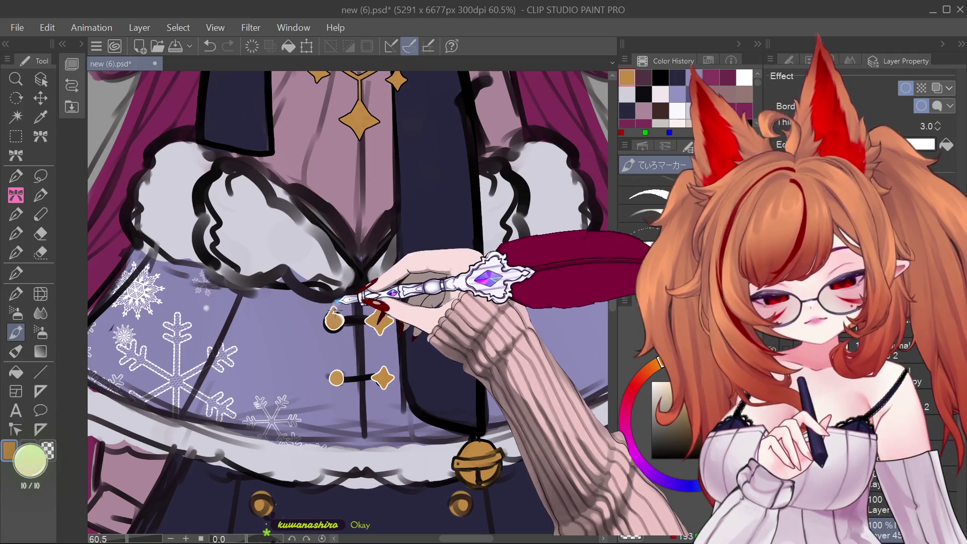
pyautogui.moveTo(327, 318)
pyautogui.mouseDown()
pyautogui.moveTo(331, 327)
pyautogui.moveTo(322, 322)
pyautogui.moveTo(332, 316)
pyautogui.mouseUp()
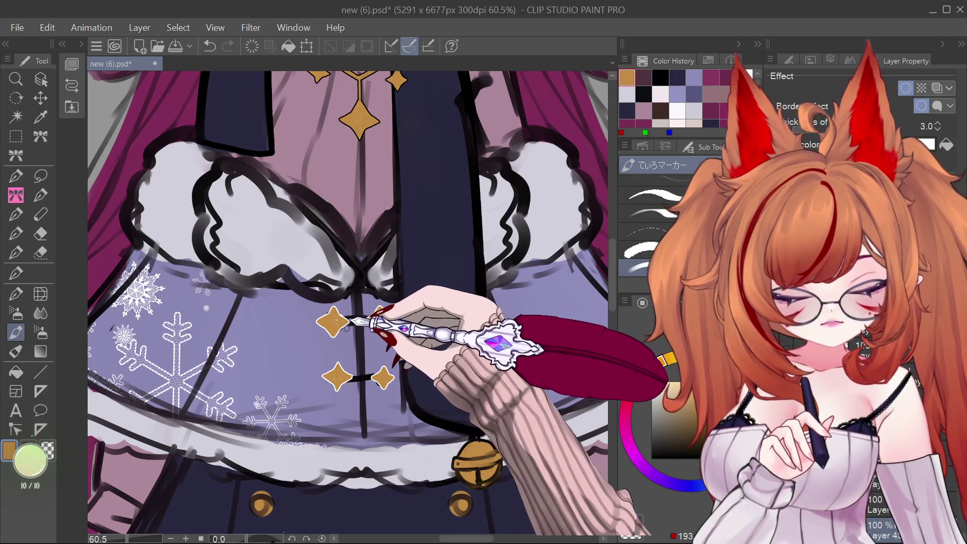
pyautogui.hotkey('ctrl', 'z')
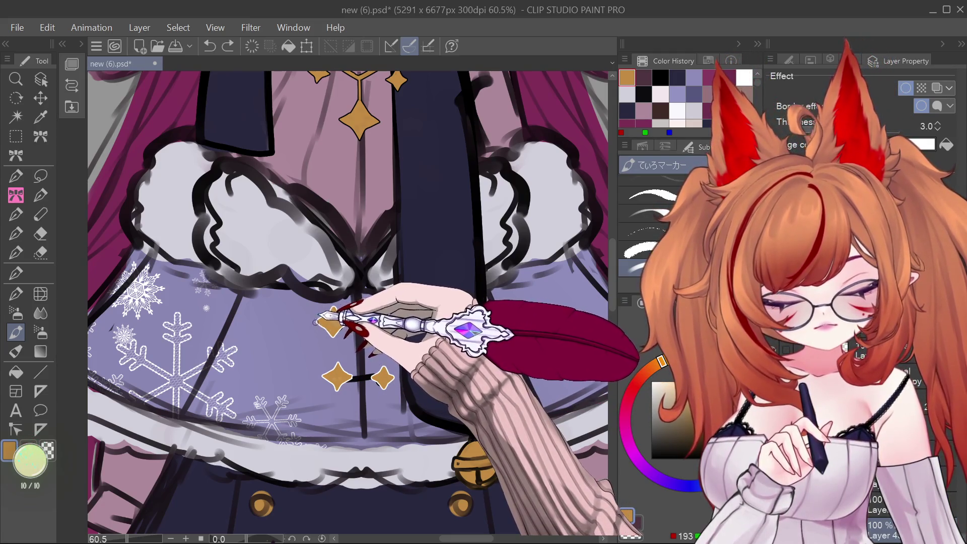
pyautogui.hotkey('ctrl', 'y')
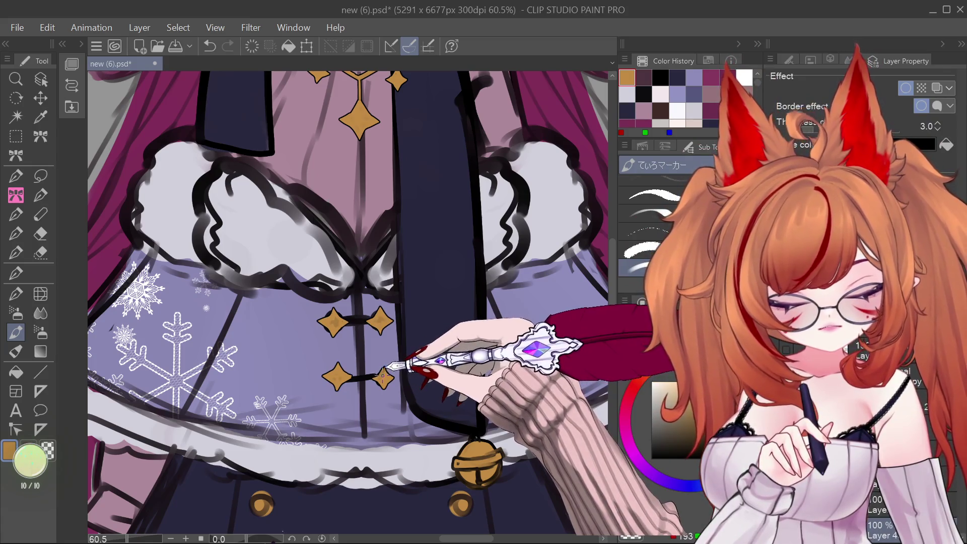
# - Paint a stroke over the cord between the lower gold toggle buttons
pyautogui.scroll(-1, 378, 363)
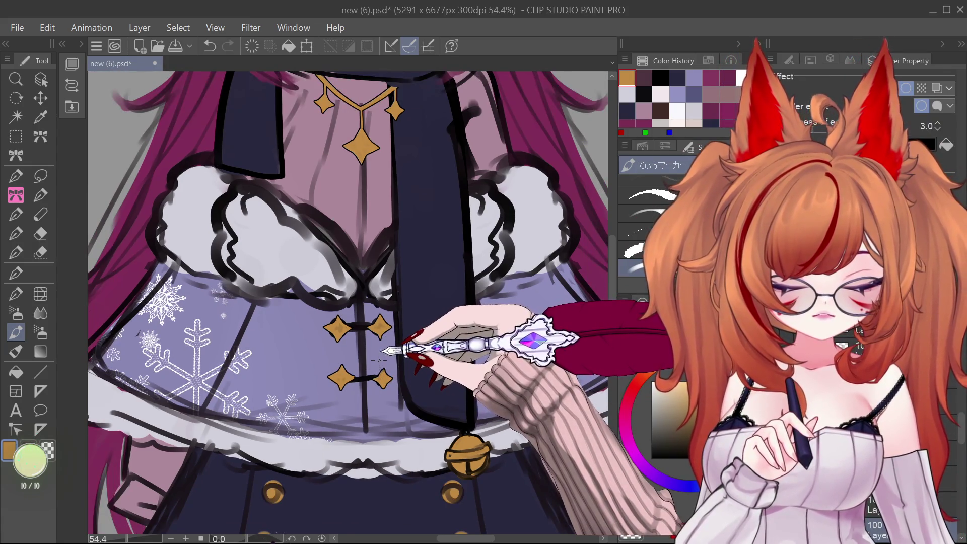
pyautogui.scroll(5, 378, 360)
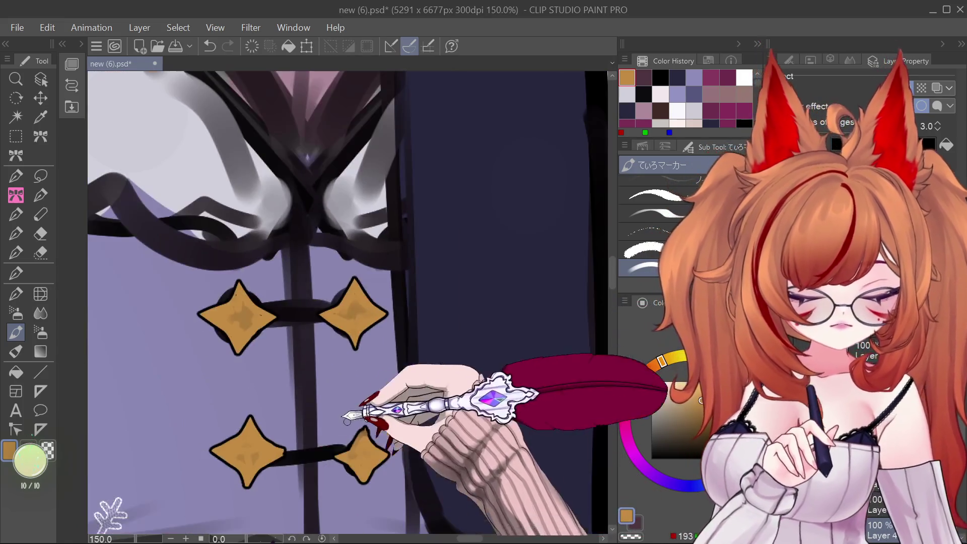
pyautogui.moveTo(335, 448); pyautogui.dragTo(356, 445)
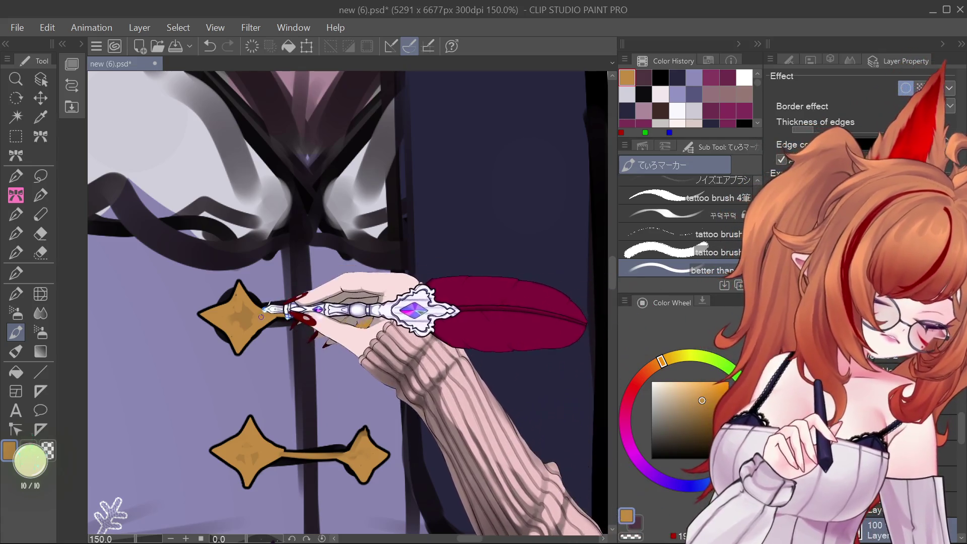
pyautogui.scroll(-10, 261, 317)
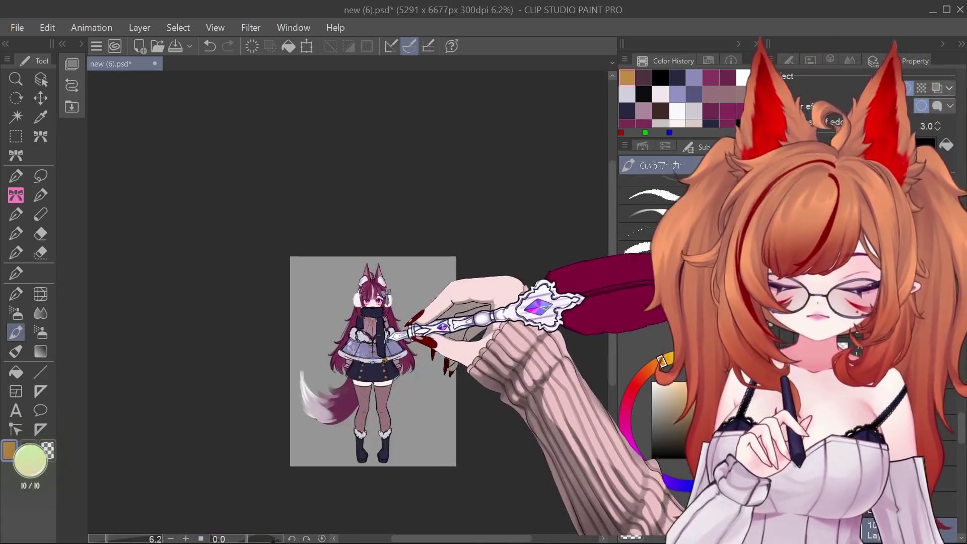
pyautogui.scroll(5, 390, 332)
pyautogui.scroll(-3, 388, 302)
pyautogui.scroll(3, 386, 293)
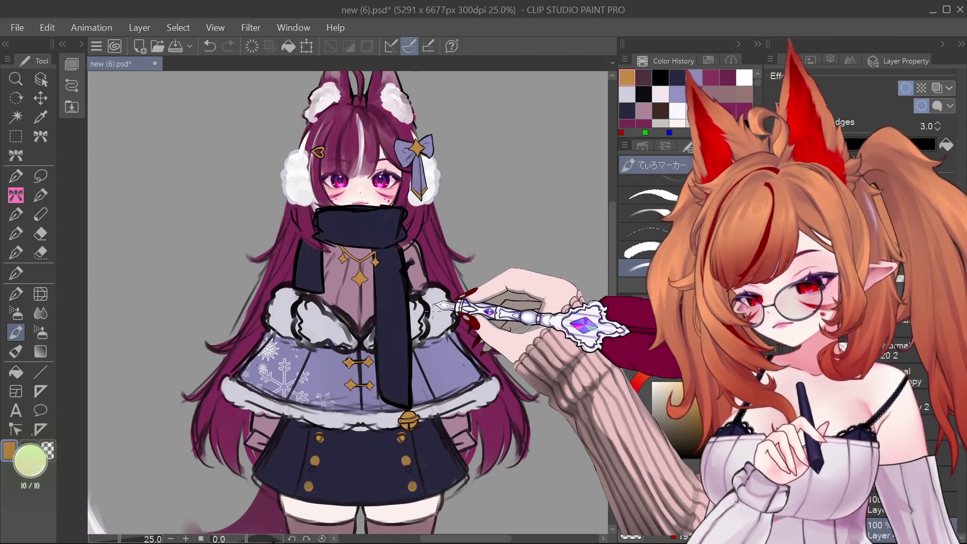
pyautogui.scroll(-2, 455, 303)
pyautogui.scroll(2, 413, 288)
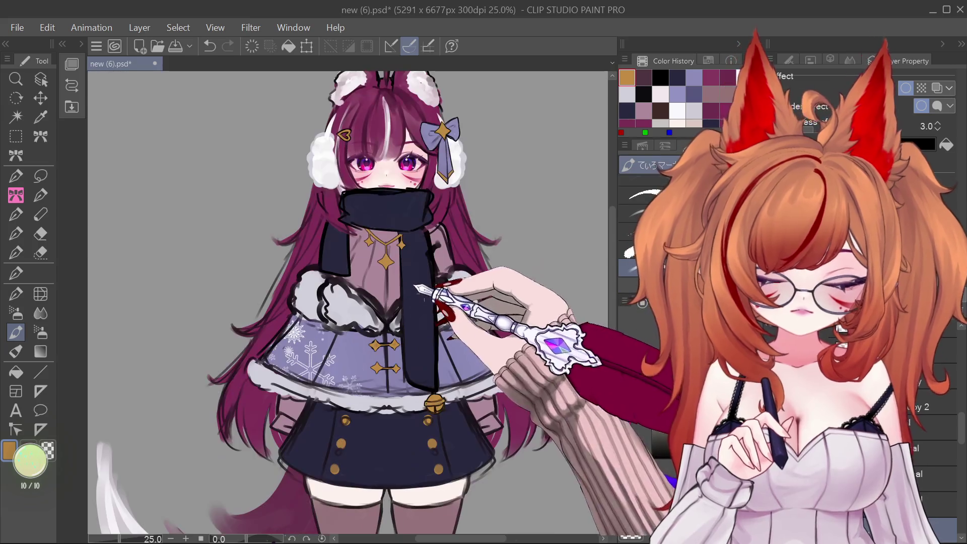
pyautogui.scroll(-2, 433, 322)
pyautogui.scroll(1, 498, 312)
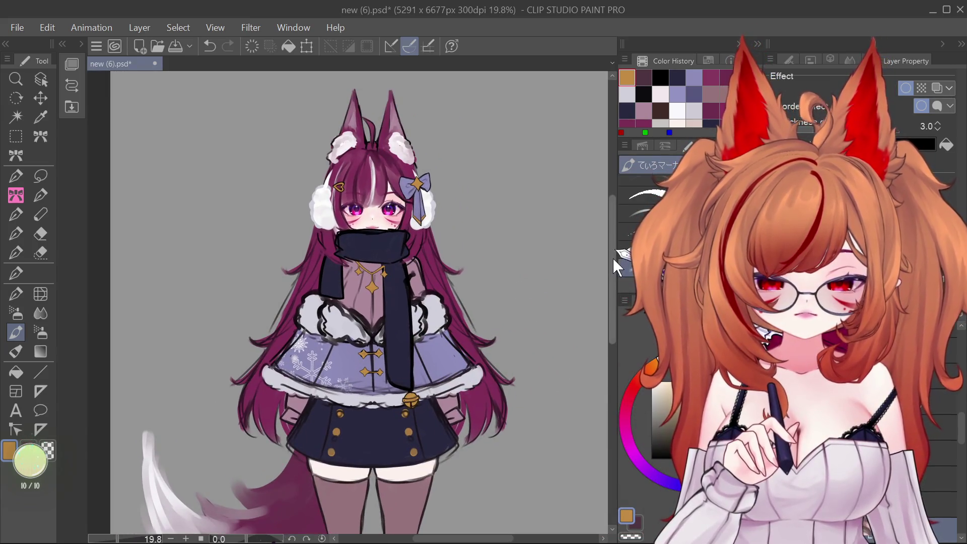
pyautogui.scroll(1, 611, 263)
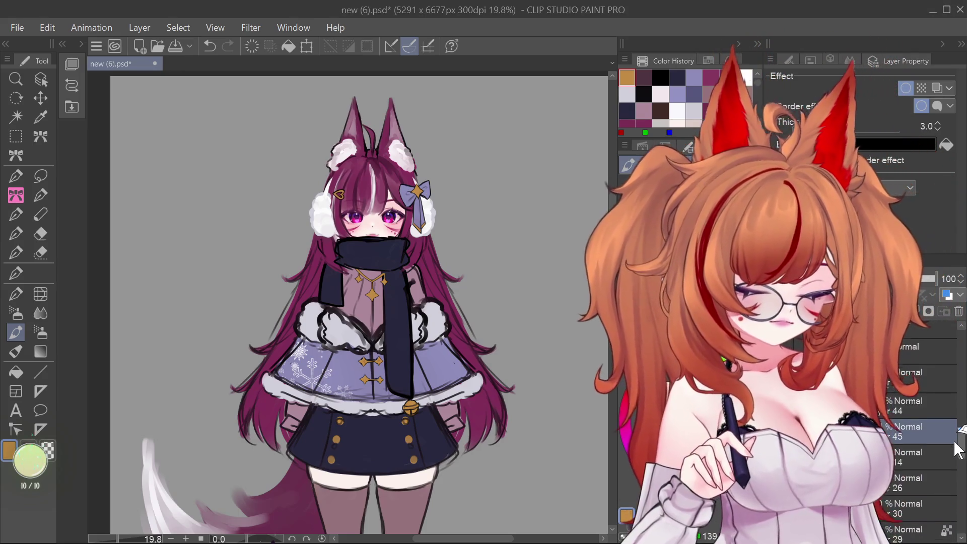
# - Switch to another layer, set the colour to white and restore the central symmetry line
pyautogui.click(959, 450)
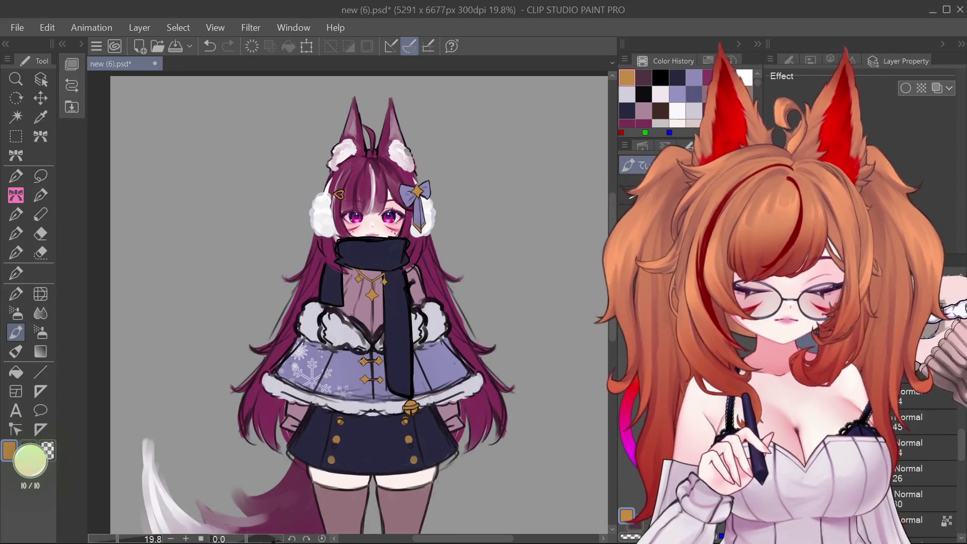
pyautogui.scroll(-3, 927, 453)
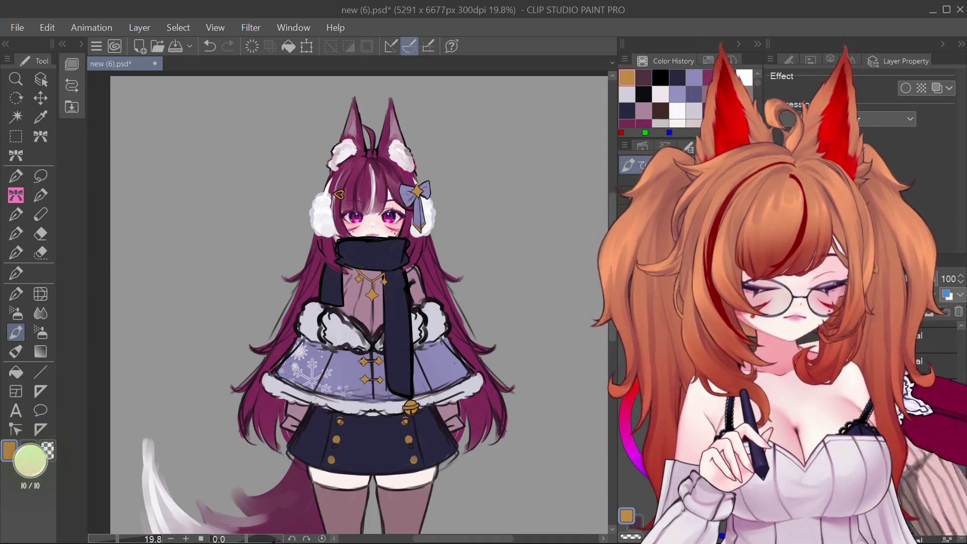
pyautogui.press('x')
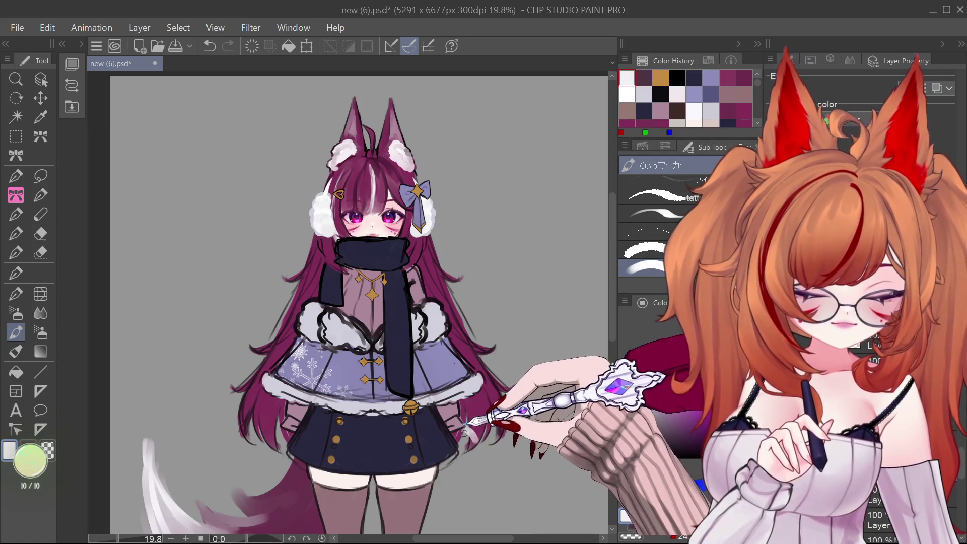
pyautogui.hotkey('ctrl', 'z')
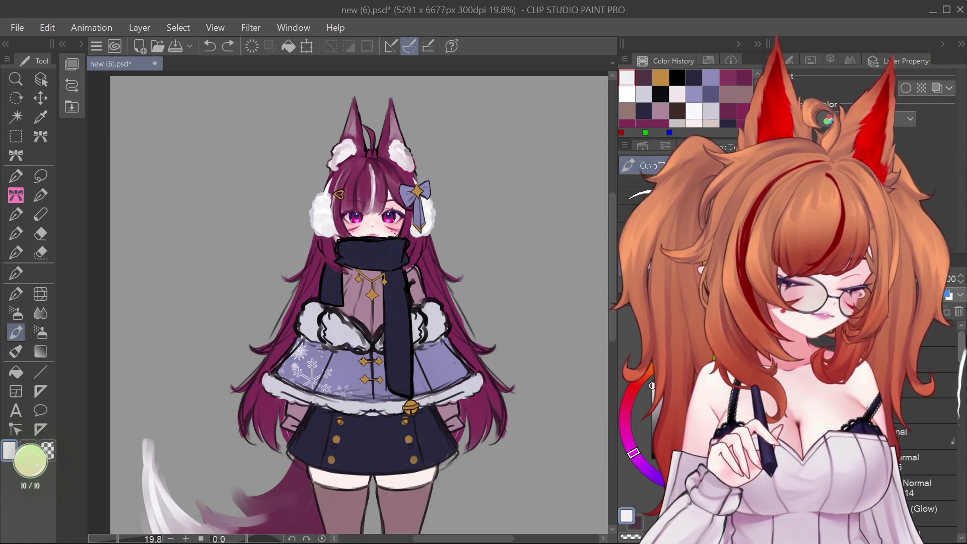
pyautogui.hotkey('ctrl', 'y')
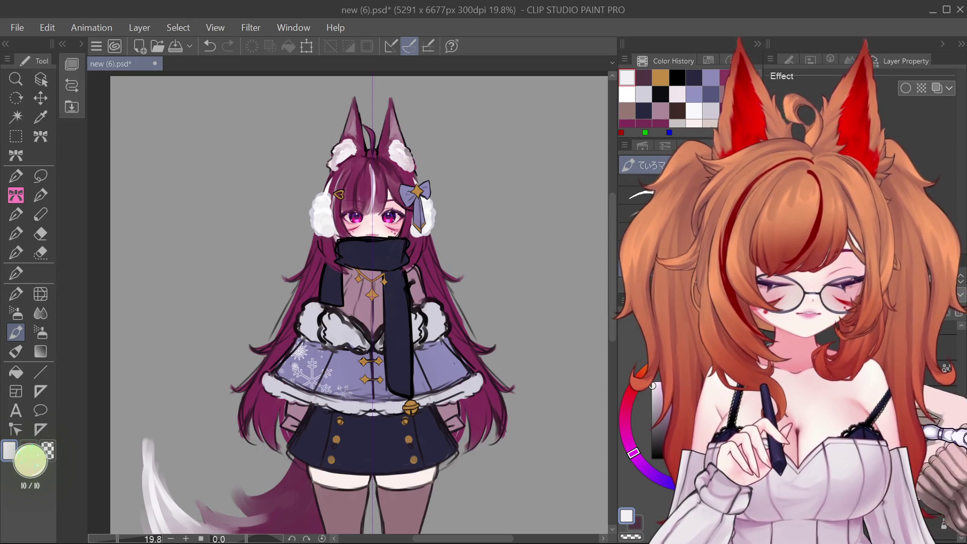
# - Brush mirrored white mitten shapes over both hands
pyautogui.moveTo(270, 431)
pyautogui.mouseDown()
pyautogui.moveTo(284, 451)
pyautogui.moveTo(294, 436)
pyautogui.mouseUp()
pyautogui.moveTo(452, 432)
pyautogui.mouseDown()
pyautogui.moveTo(456, 461)
pyautogui.moveTo(473, 456)
pyautogui.moveTo(476, 479)
pyautogui.moveTo(470, 446)
pyautogui.moveTo(451, 453)
pyautogui.moveTo(453, 446)
pyautogui.mouseUp()
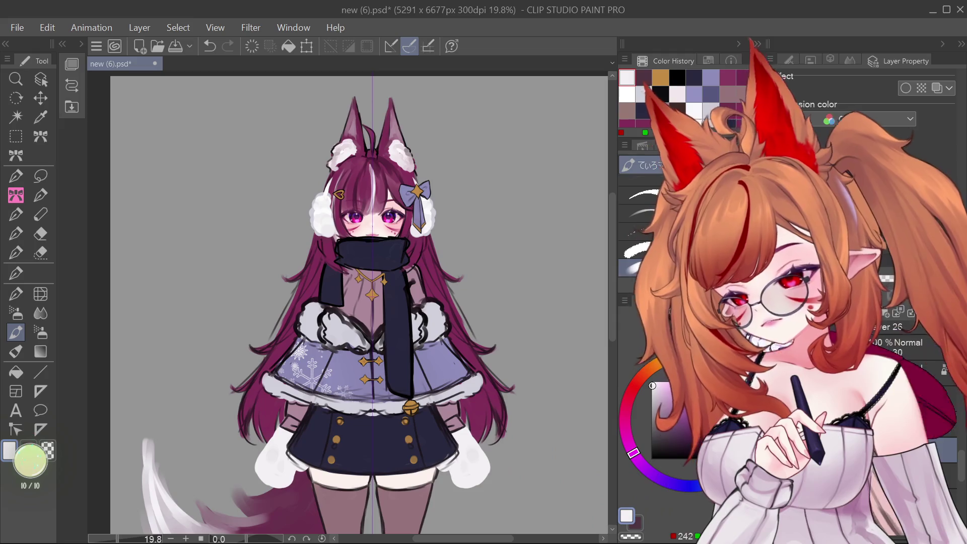
pyautogui.scroll(-2, 360, 302)
# - Fill out the white mittens along their edges with mirrored marker strokes
pyautogui.moveTo(472, 385)
pyautogui.mouseDown()
pyautogui.moveTo(496, 392)
pyautogui.moveTo(473, 438)
pyautogui.mouseUp()
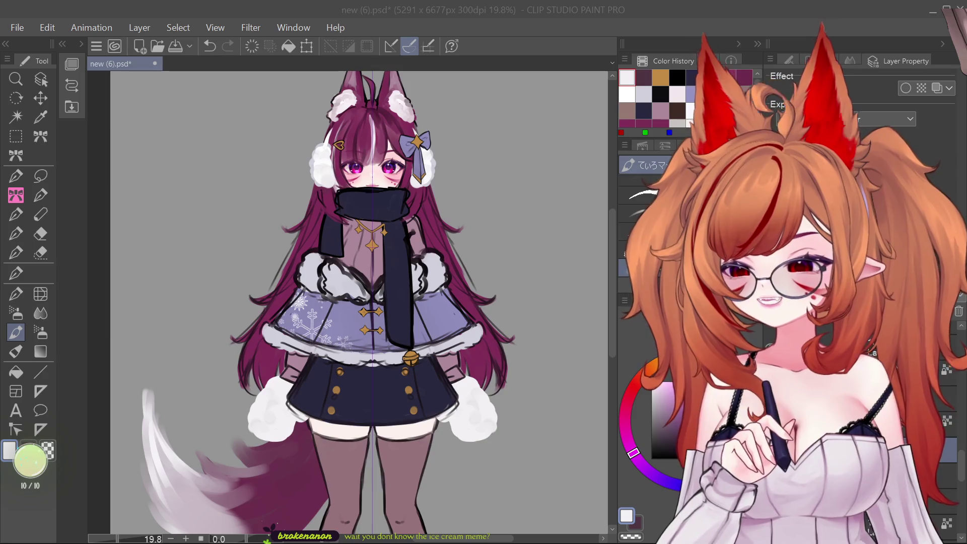
pyautogui.click(40, 294)
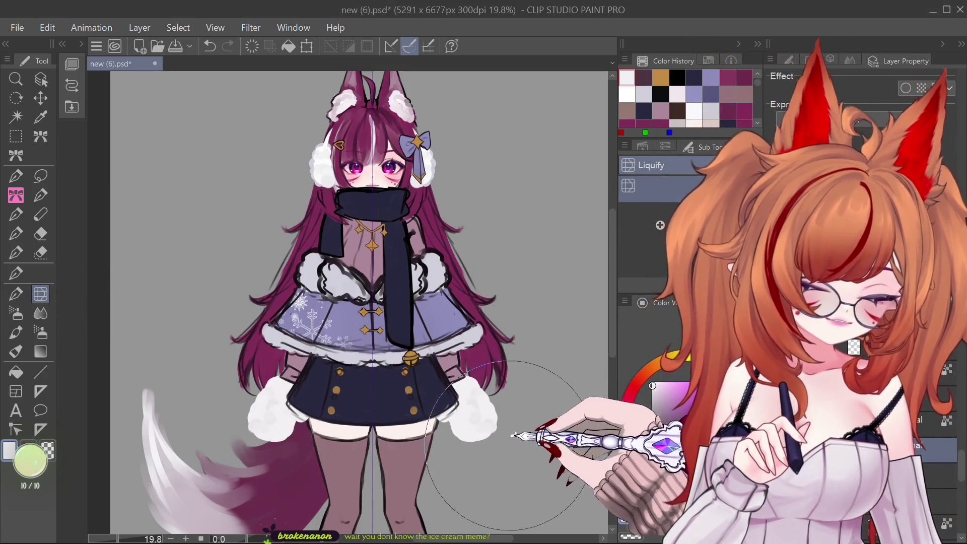
# - Liquify the mitten sides and lower edges outward so they look rounder
pyautogui.click(524, 435)
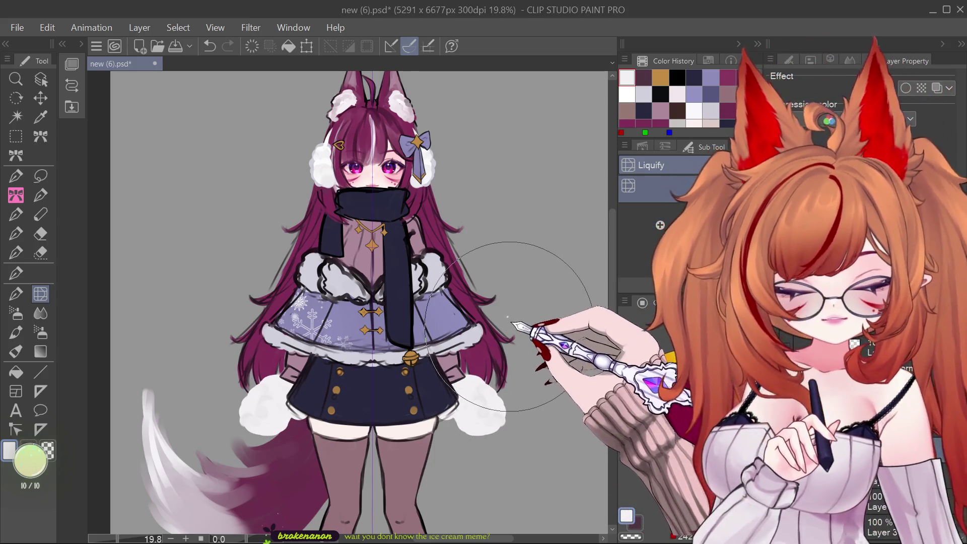
pyautogui.moveTo(519, 423); pyautogui.dragTo(529, 426)
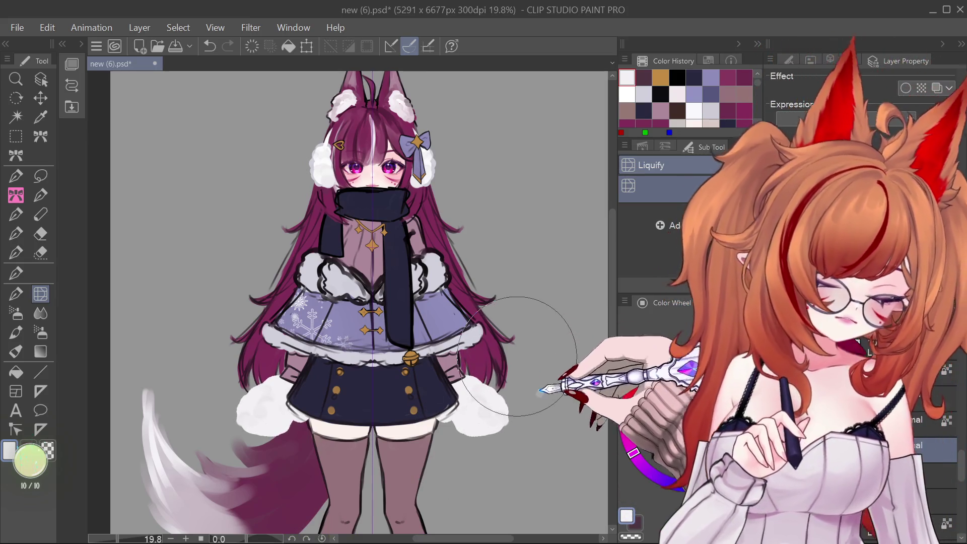
pyautogui.moveTo(534, 428); pyautogui.dragTo(521, 433)
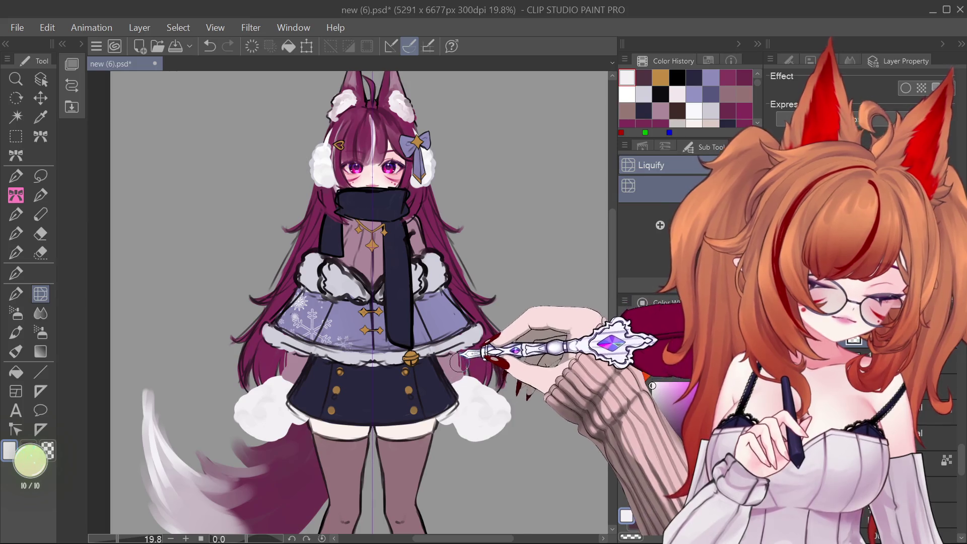
# - Trace black marker outlines around the mitten edges, undoing one misplaced stroke
pyautogui.press('x')
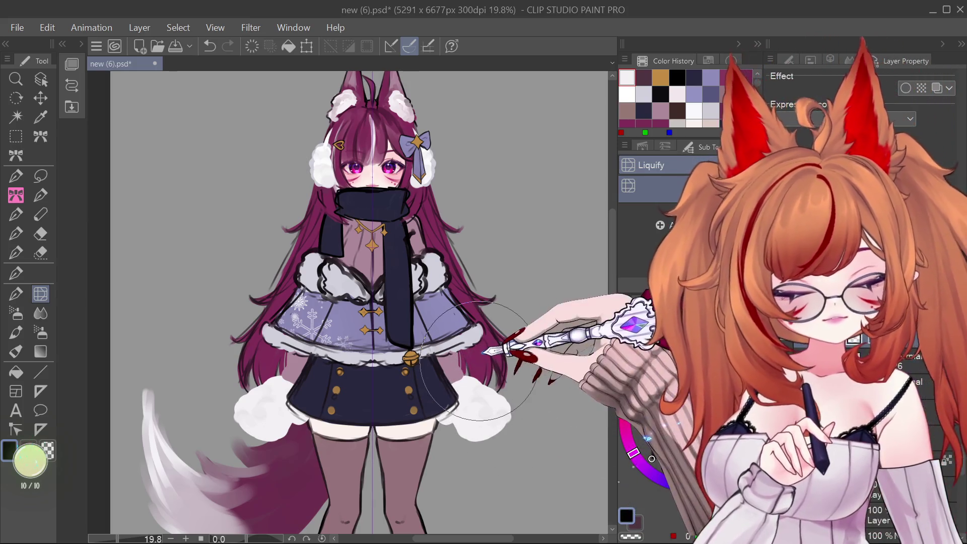
pyautogui.click(16, 332)
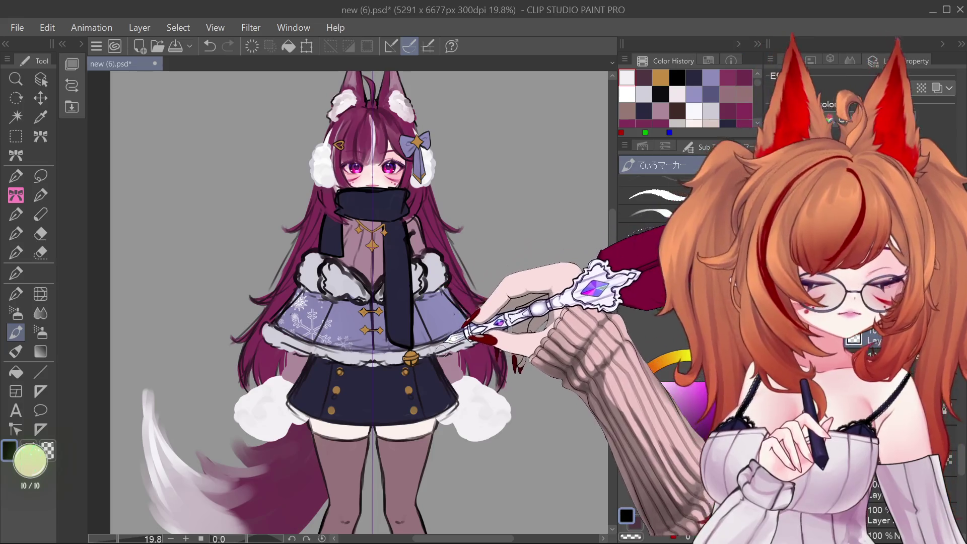
pyautogui.moveTo(438, 354); pyautogui.dragTo(458, 363)
pyautogui.hotkey('ctrl', 'z')
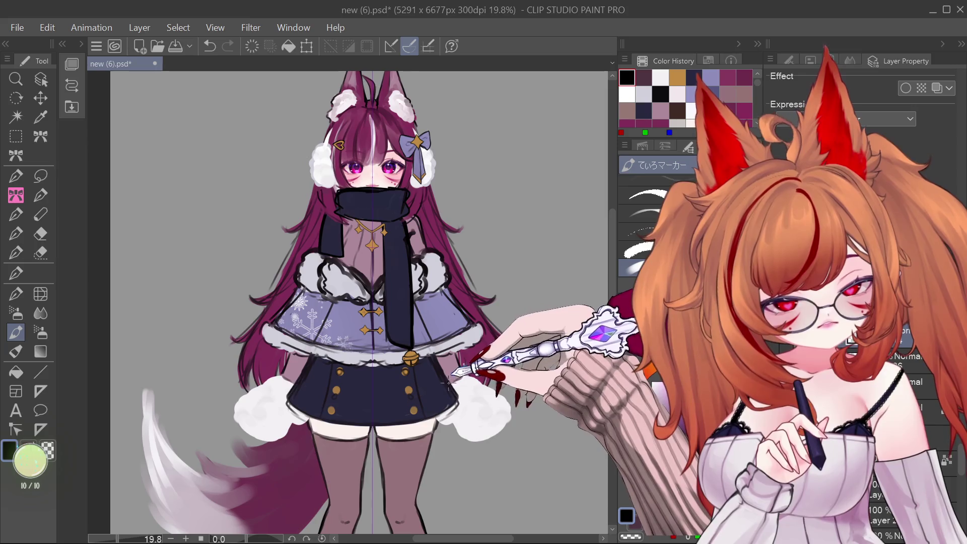
pyautogui.moveTo(458, 362); pyautogui.dragTo(457, 352)
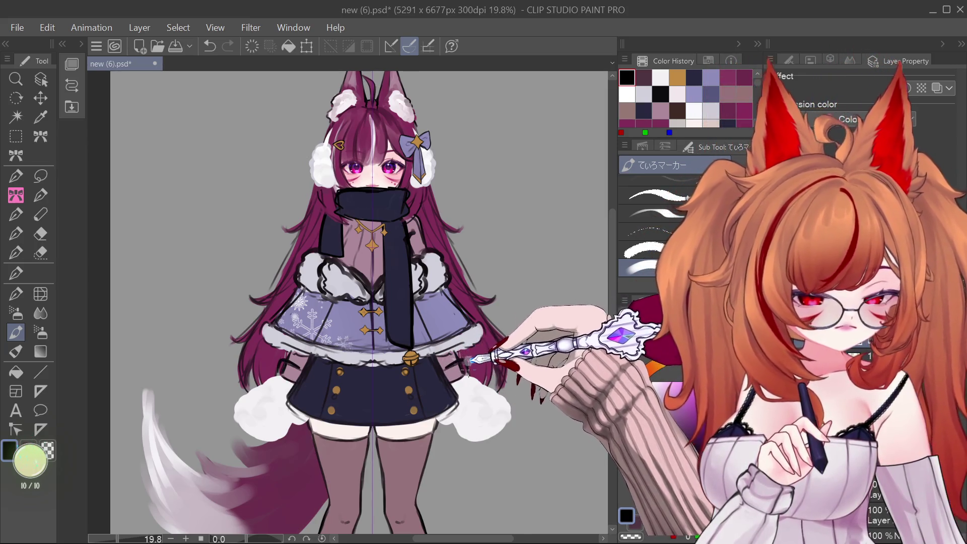
pyautogui.moveTo(496, 386)
pyautogui.mouseDown()
pyautogui.moveTo(511, 418)
pyautogui.moveTo(498, 437)
pyautogui.mouseUp()
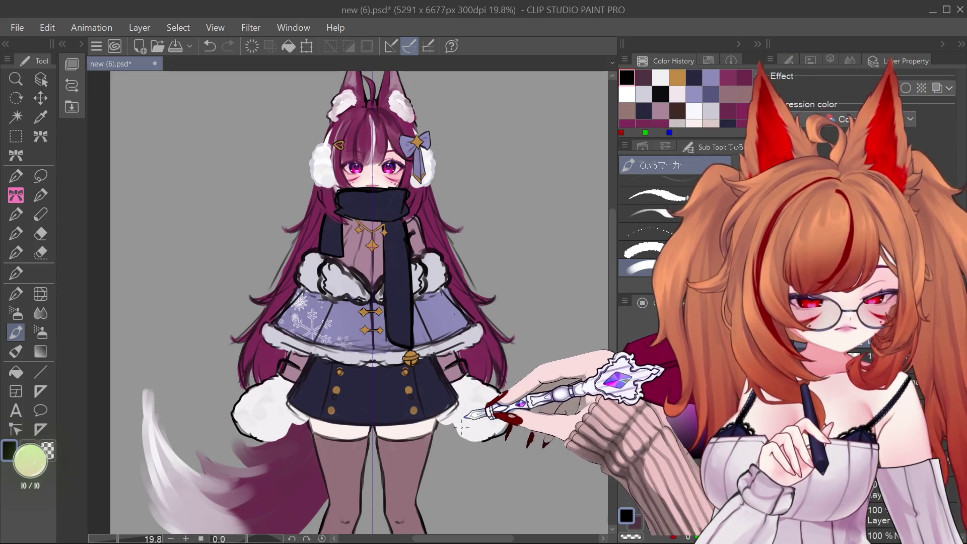